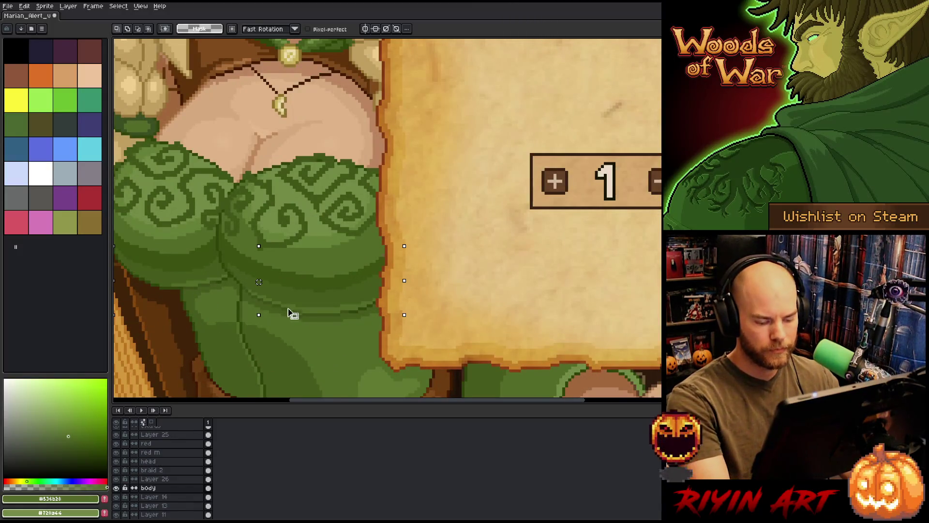
Replace the sampled dress green with another green via Replace Color across the artwork.
left_click(309, 296, "alt")
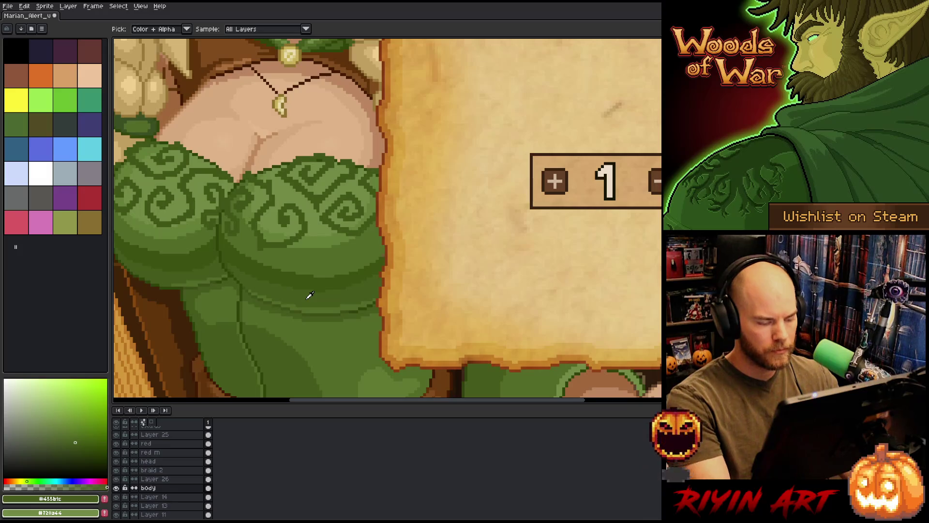
key("shift+r")
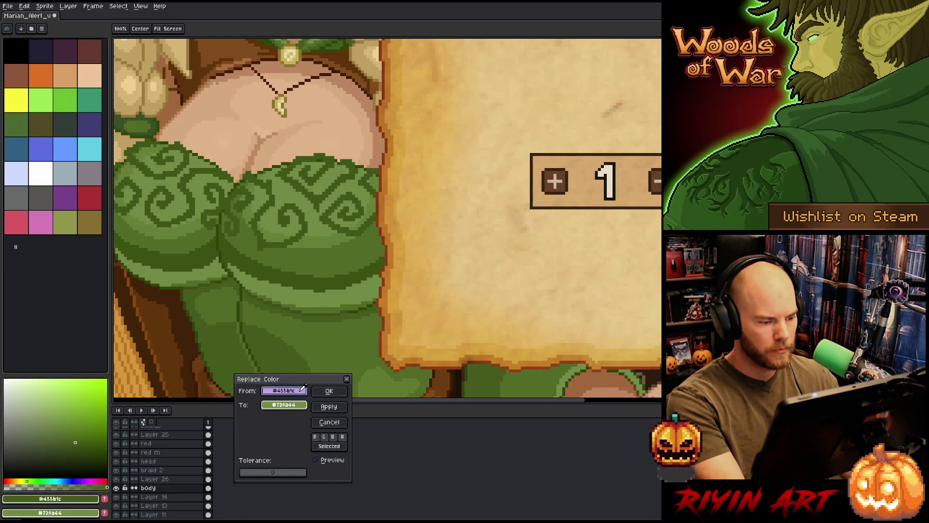
left_click(336, 310)
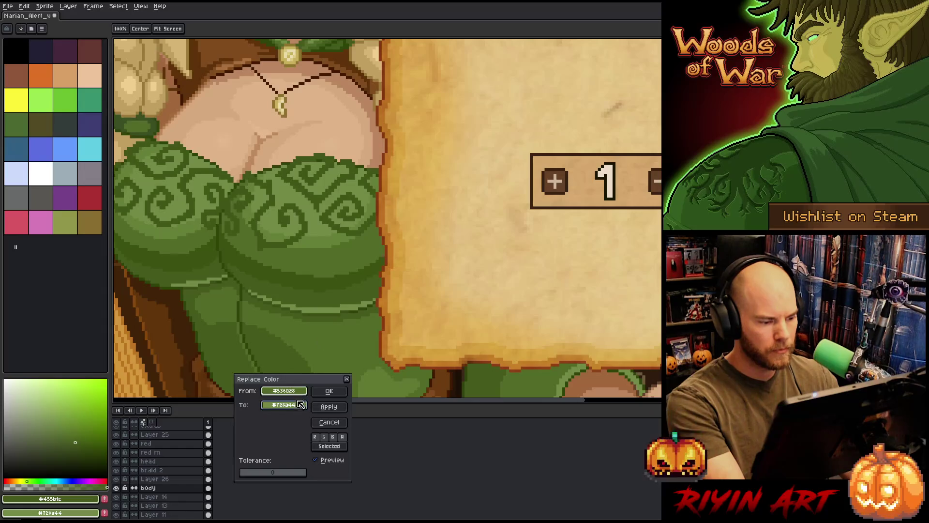
left_click_drag(299, 405, 310, 351)
left_click(329, 391)
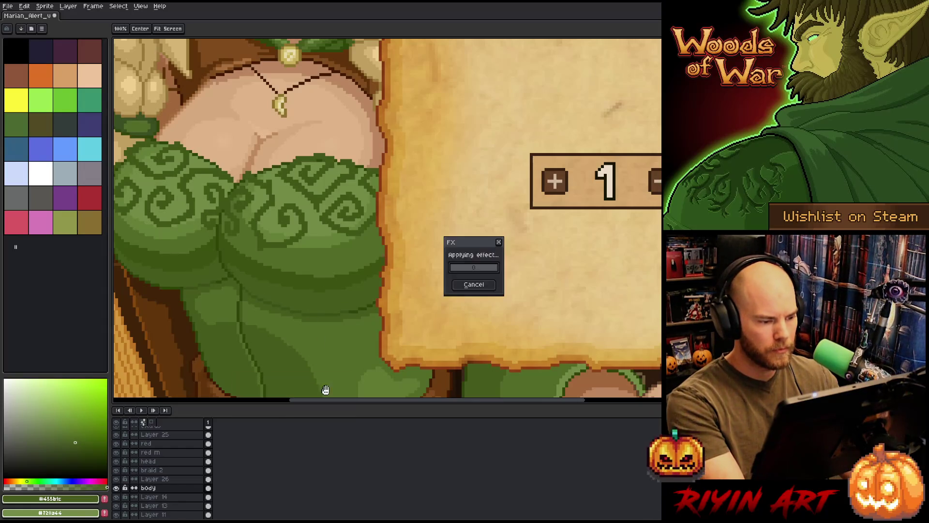
scroll(311, 322, "down", 3)
scroll(332, 332, "down", 1)
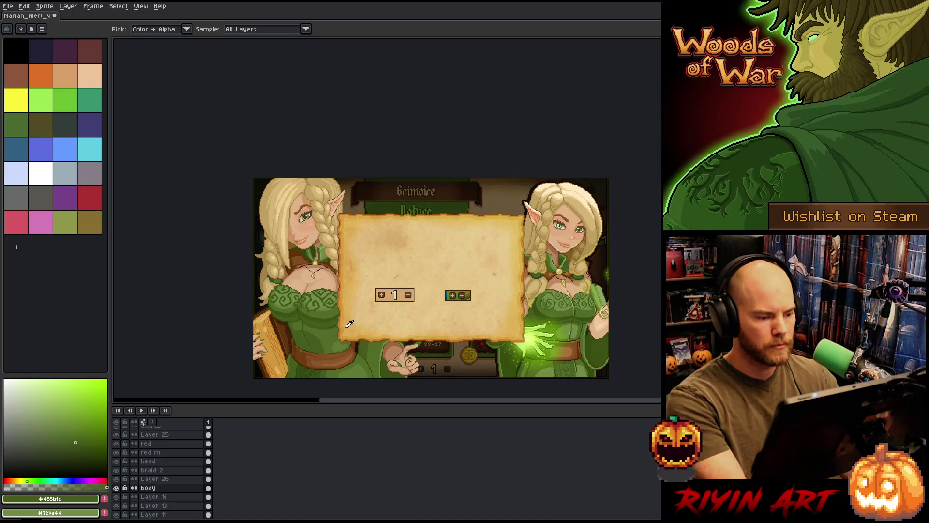
Zoom and pan onto the left elf's chest and necklace, ready to sample colours.
key("v")
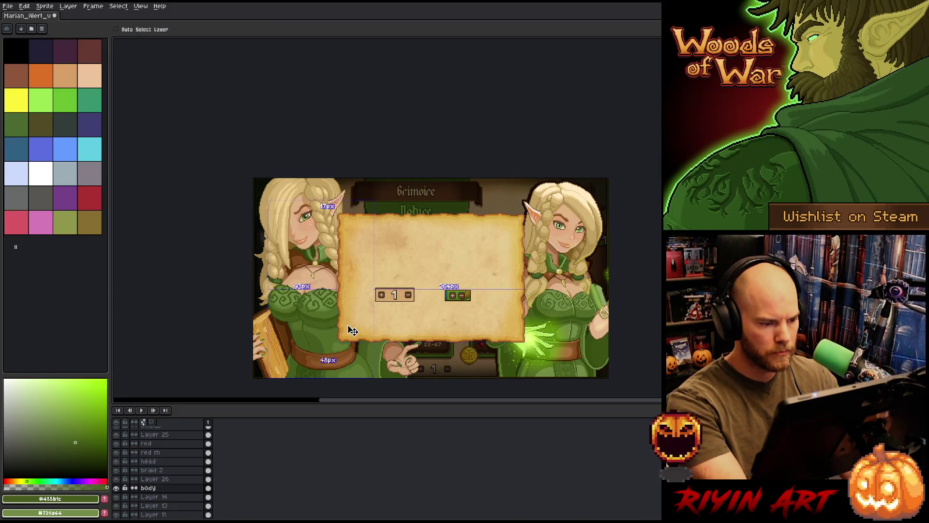
scroll(356, 277, "up", 1)
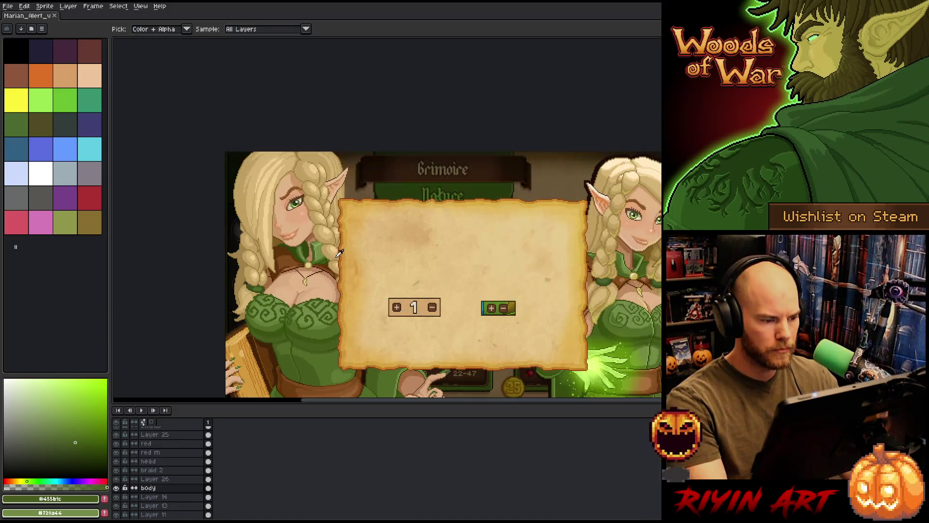
left_click_drag(356, 277, 357, 255)
scroll(356, 255, "up", 1)
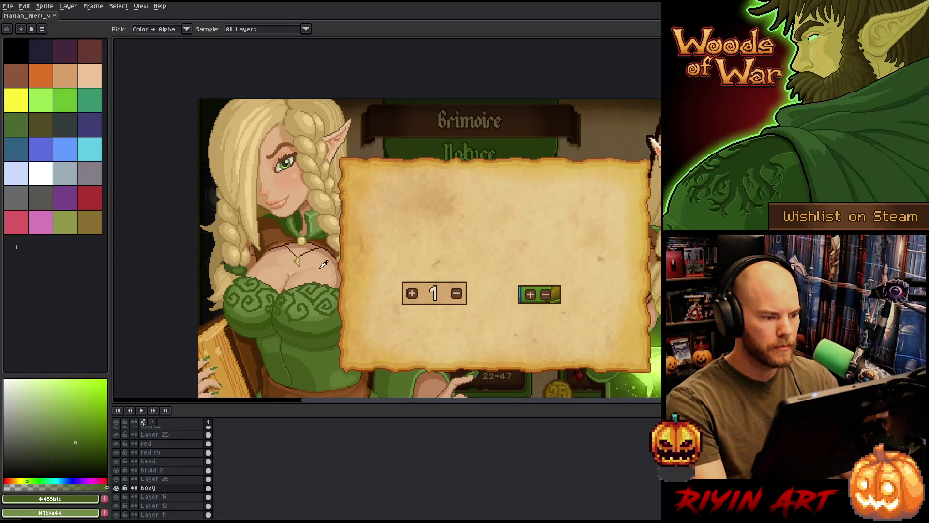
left_click_drag(310, 297, 311, 266)
key("i")
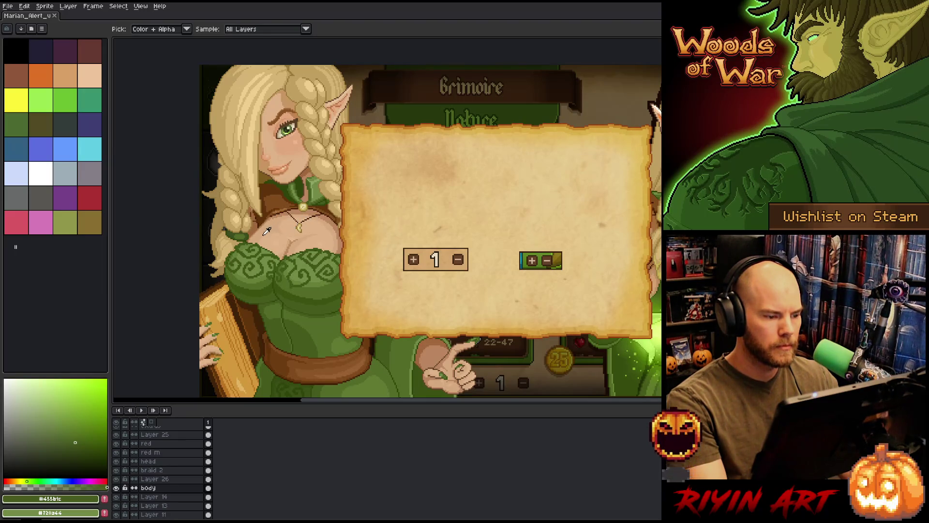
scroll(266, 231, "up", 2)
scroll(262, 225, "up", 2)
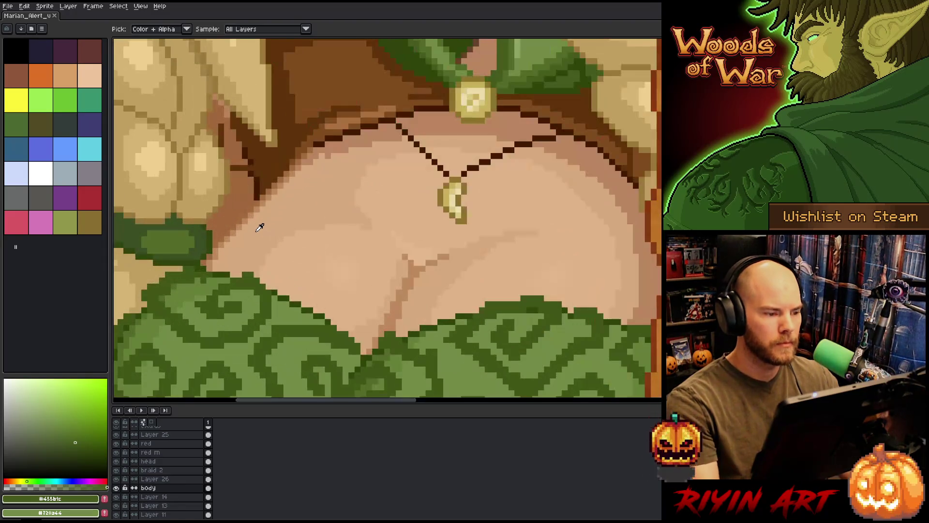
scroll(261, 226, "down", 1)
Sample the brown beside the collar on the body layer and ready the 1px Pencil.
left_click_drag(337, 241, 384, 328)
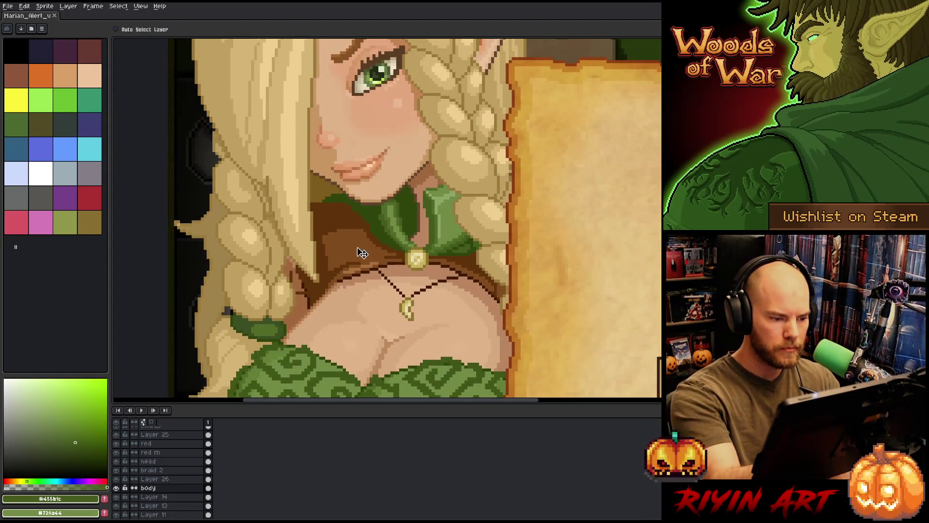
key("i")
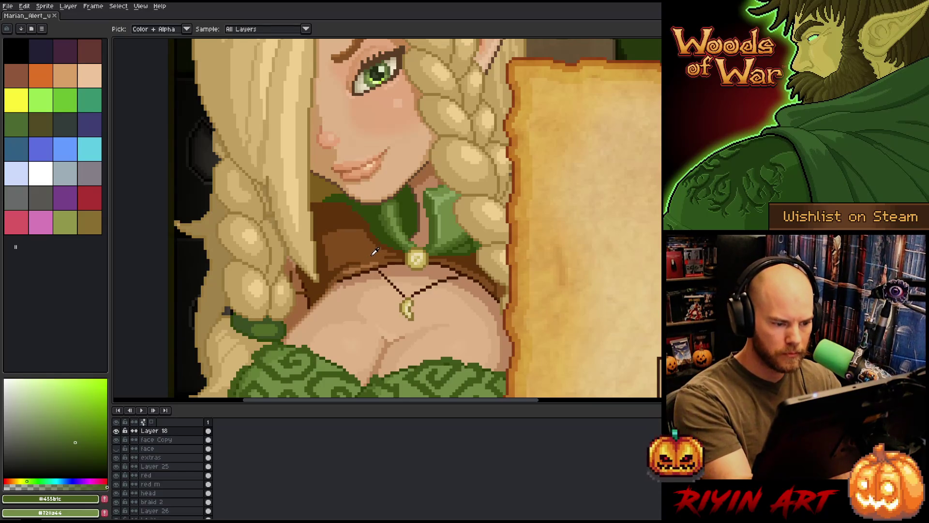
left_click(376, 252)
key("g")
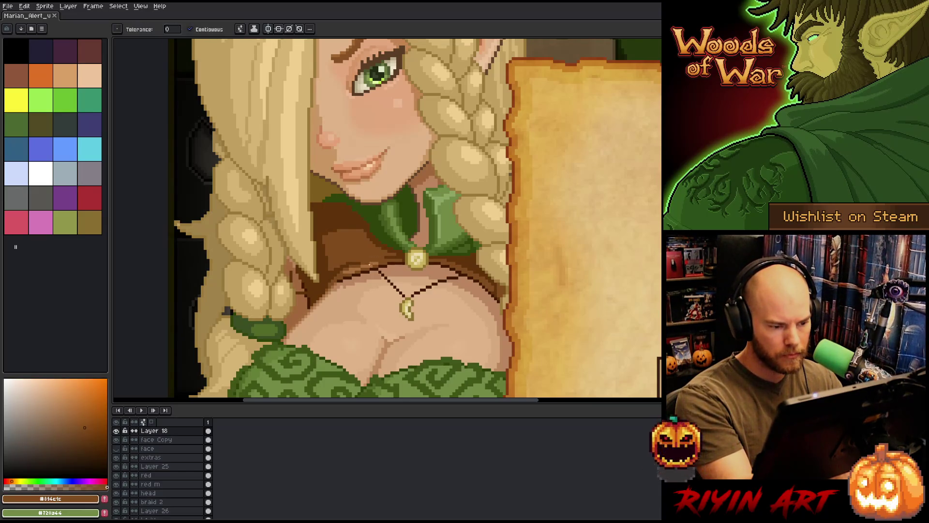
left_click(378, 269, "ctrl")
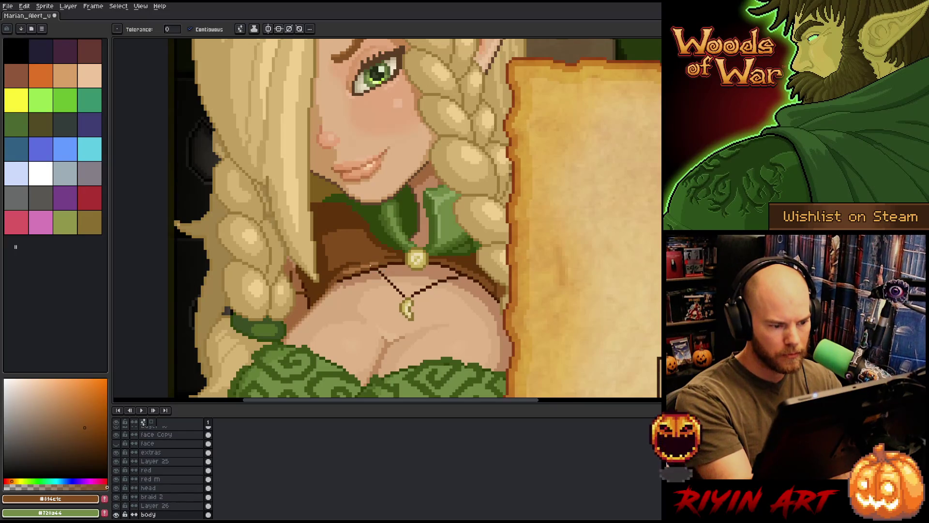
key("ctrl")
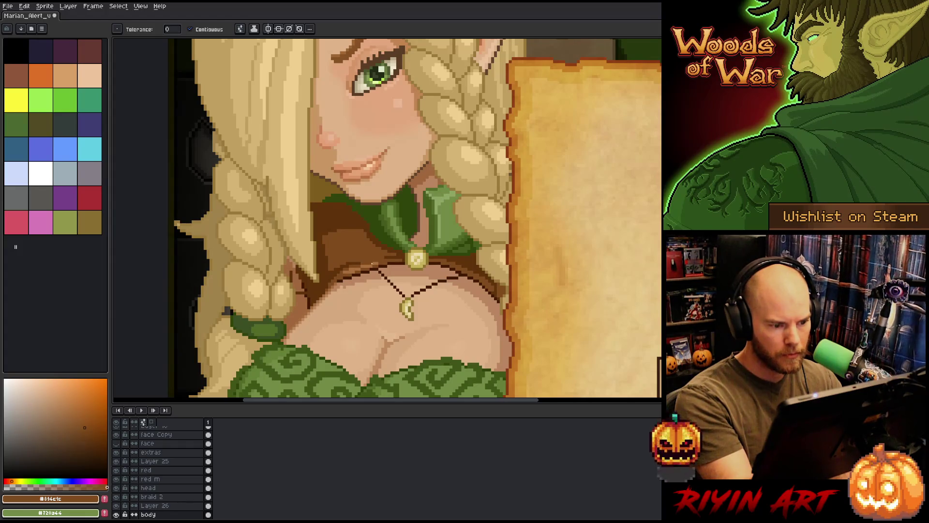
key("ctrl")
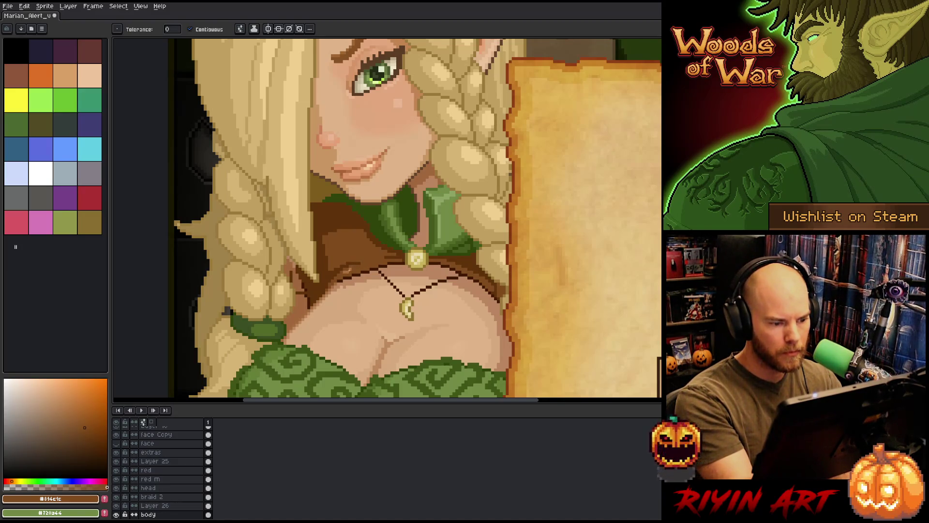
key("b")
Draw darker brown along the neckline edge, toggling between Layer 18 and the body layer.
left_click(145, 425)
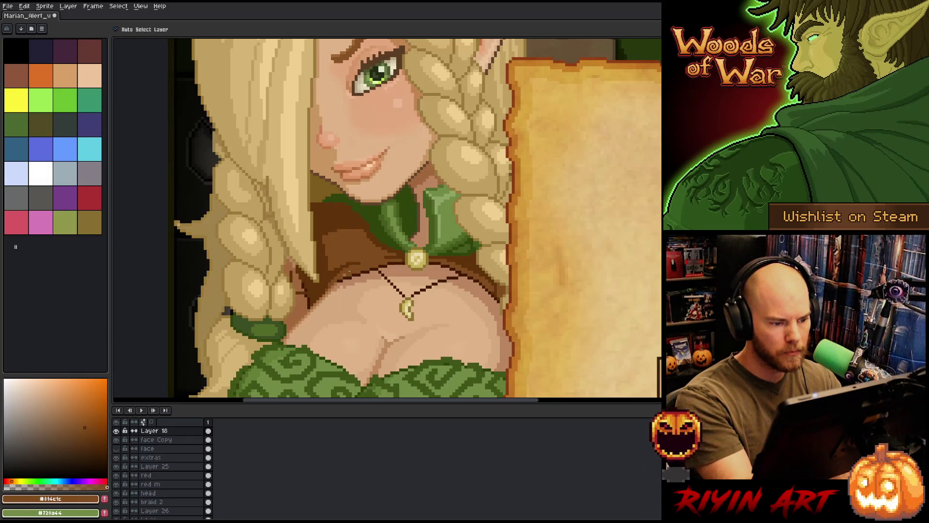
left_click(349, 273, "ctrl")
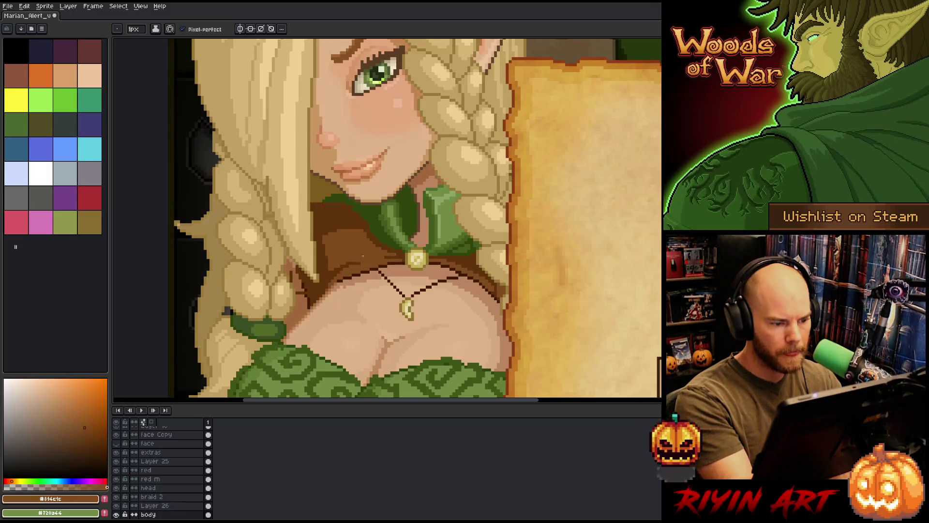
left_click(348, 275, "alt")
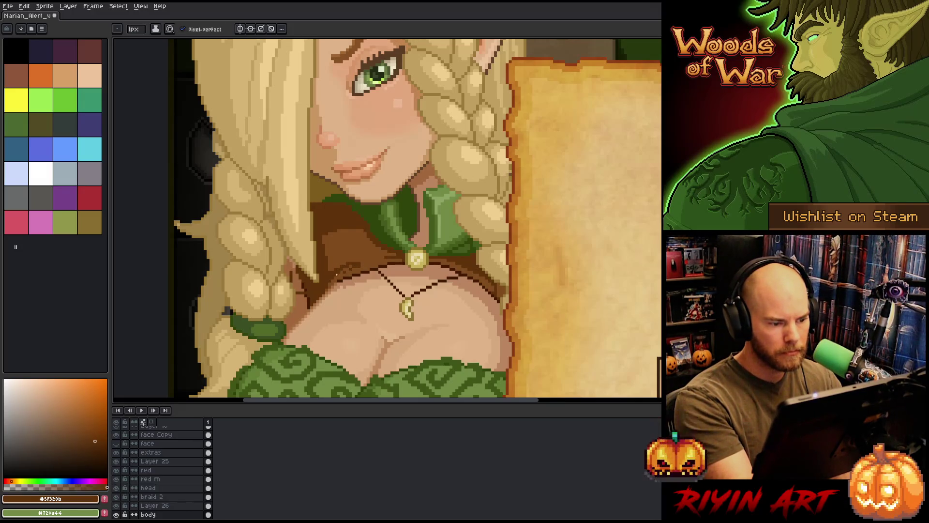
left_click(347, 271, "ctrl")
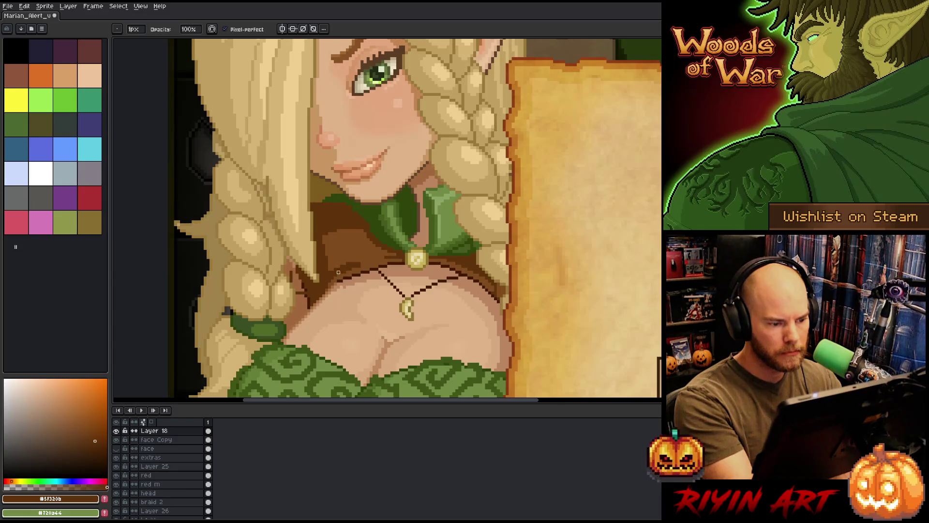
left_click(353, 273, "ctrl")
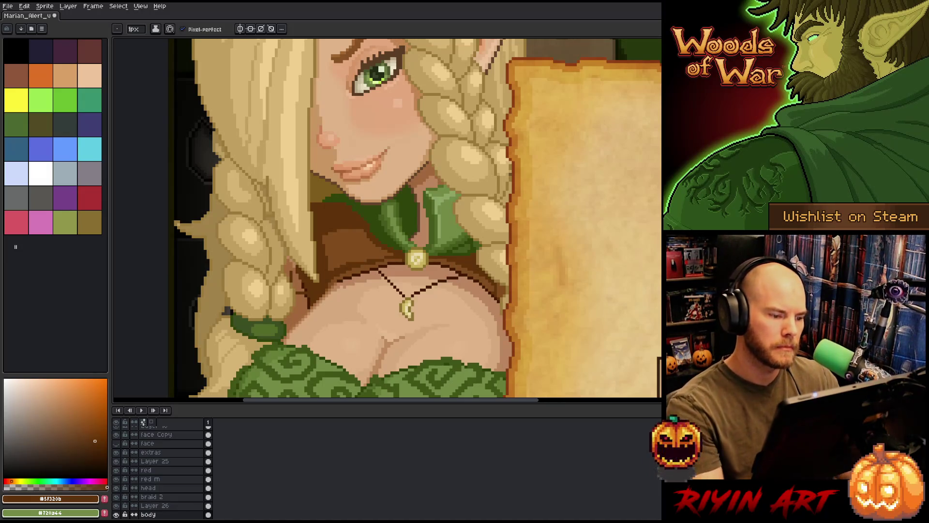
key("v")
left_click(347, 251, "ctrl")
key("w")
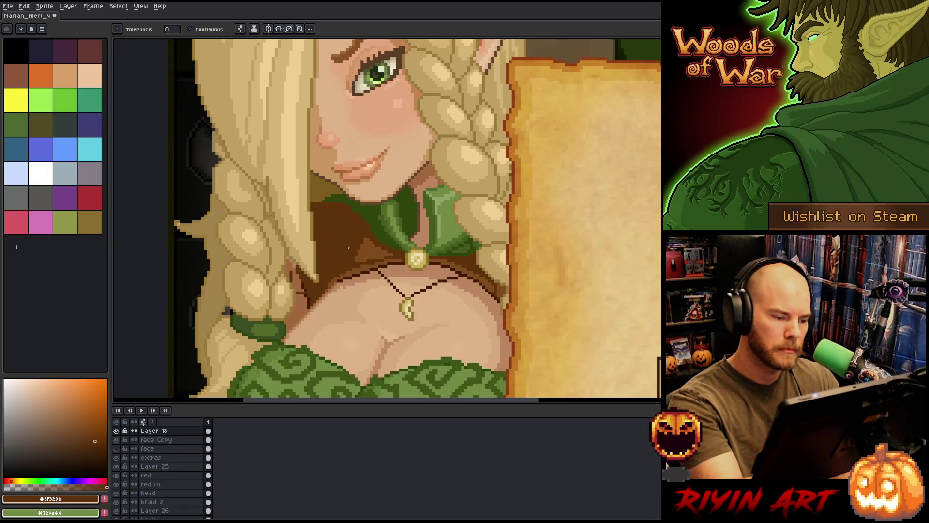
left_click(385, 236, "ctrl")
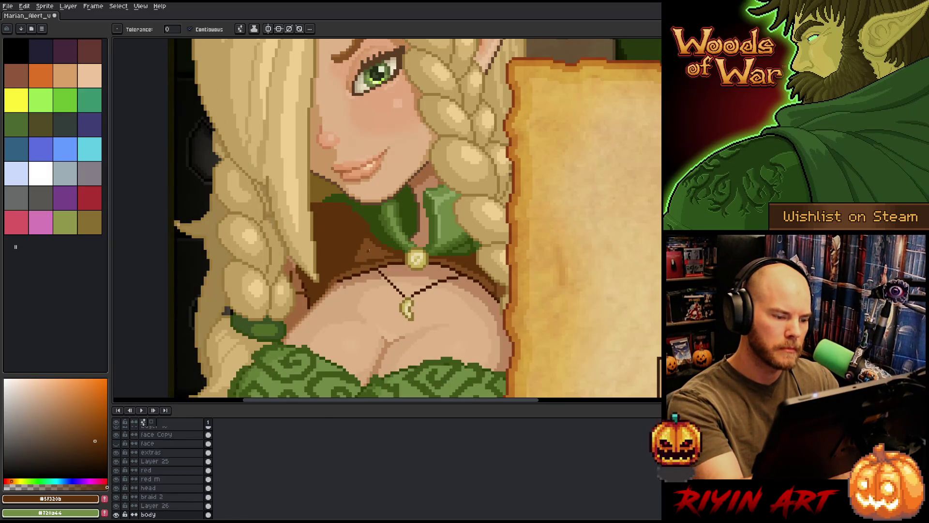
scroll(448, 236, "down", 1)
scroll(448, 235, "down", 2)
scroll(448, 236, "down", 1)
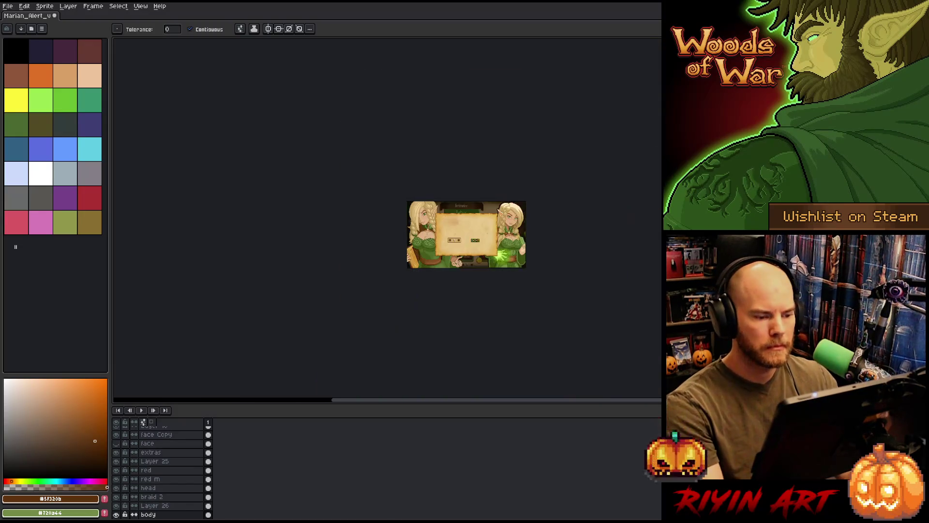
scroll(448, 236, "up", 1)
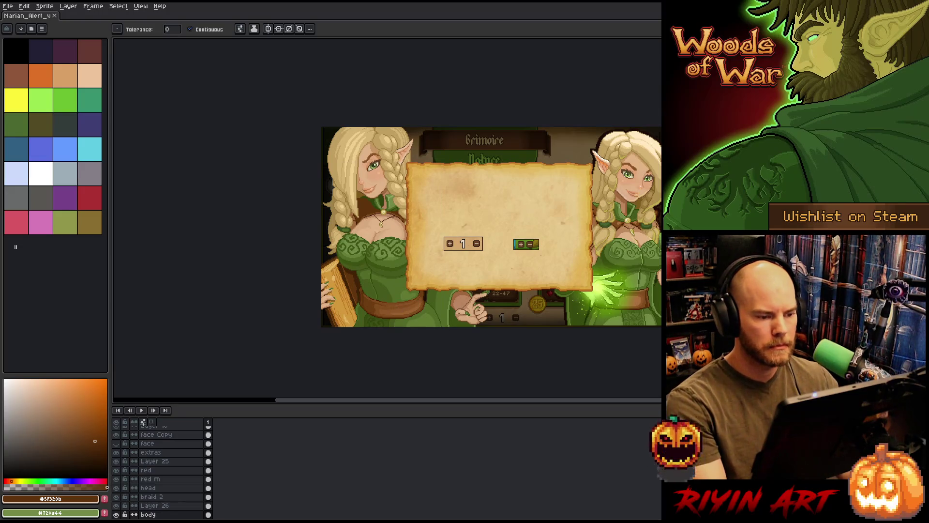
scroll(409, 223, "up", 1)
scroll(343, 216, "up", 1)
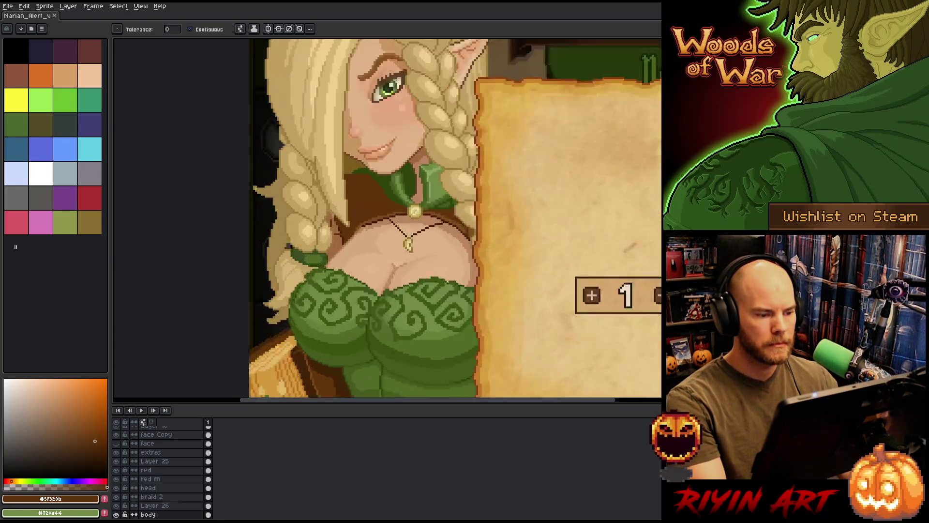
scroll(342, 217, "up", 1)
scroll(343, 216, "up", 1)
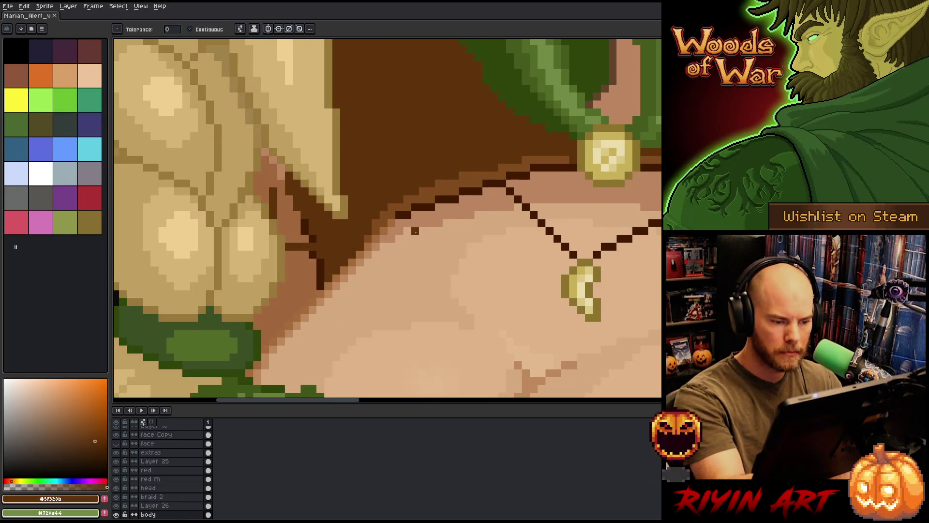
Sample skin tones and draw darker skin pixels just below the collar.
key("b")
left_click(419, 237, "alt")
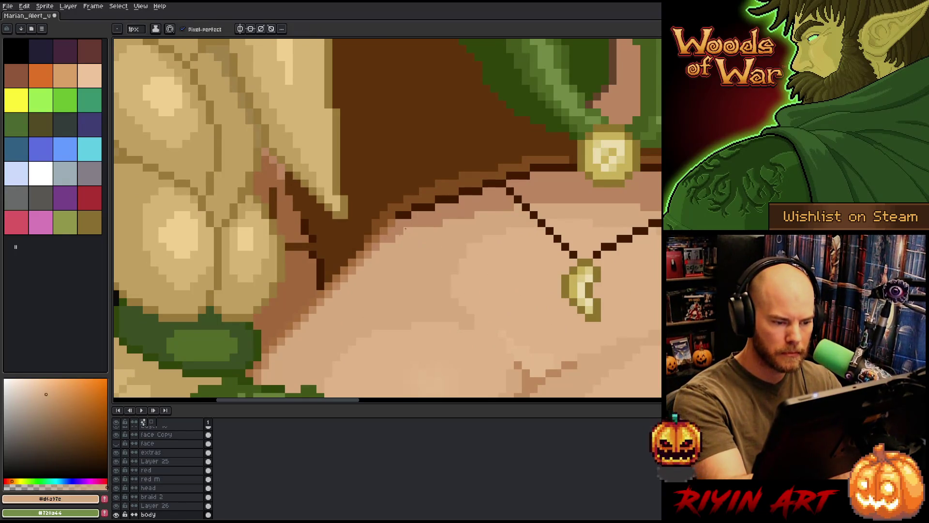
left_click(394, 245, "ctrl")
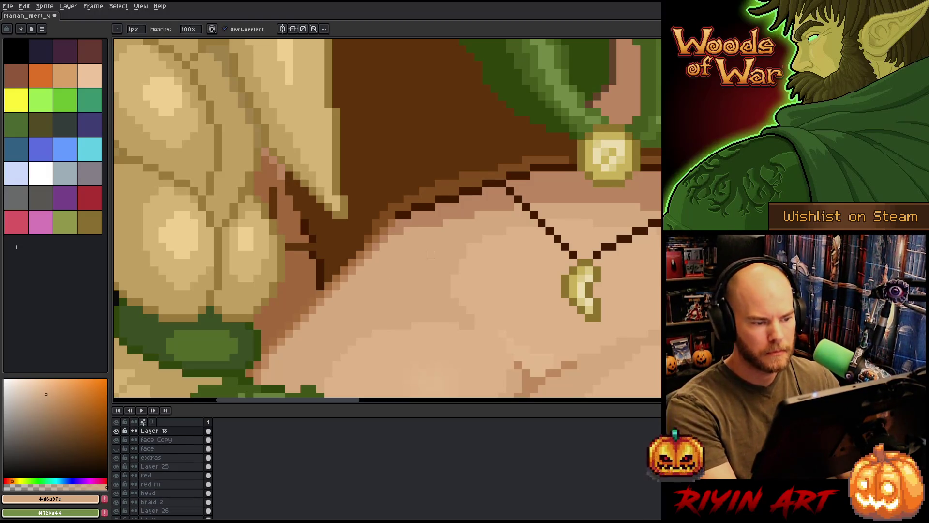
scroll(438, 254, "down", 2)
scroll(439, 254, "down", 1)
scroll(425, 253, "up", 5)
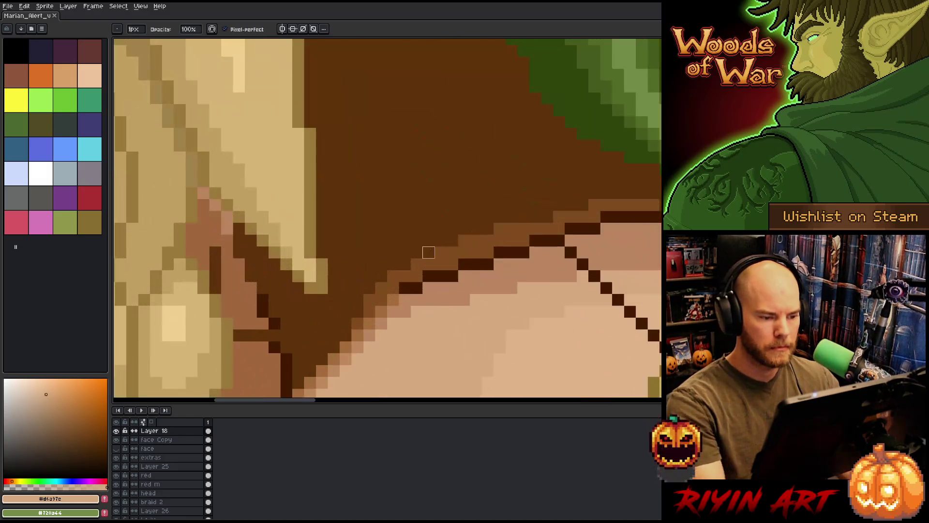
key("b")
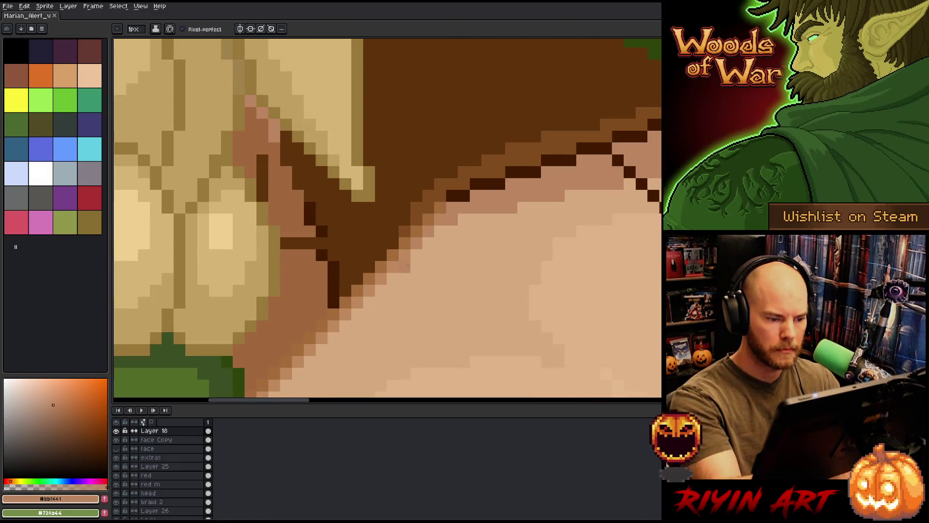
left_click(429, 255, "alt")
mouse_move(428, 244)
left_mouse_down()
mouse_move(464, 220)
mouse_move(488, 219)
left_mouse_up()
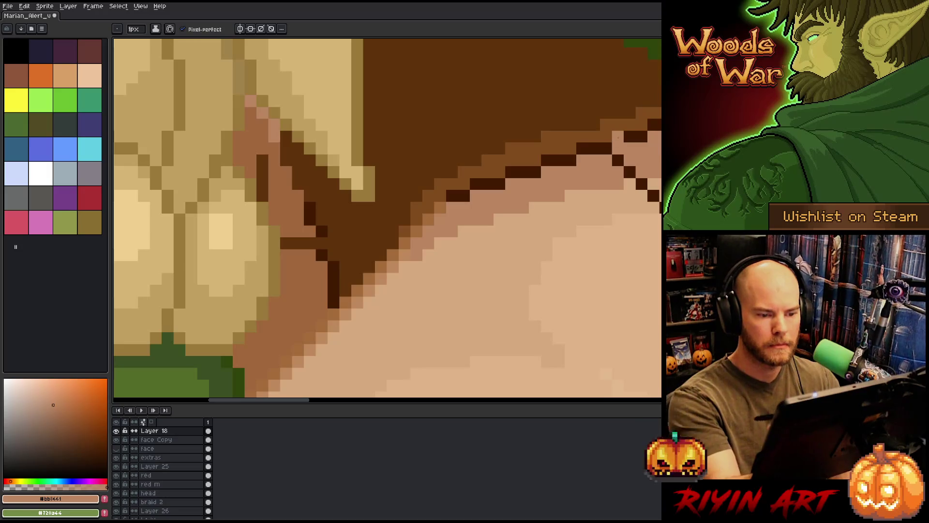
scroll(410, 204, "down", 3)
scroll(412, 203, "down", 2)
scroll(431, 167, "up", 3)
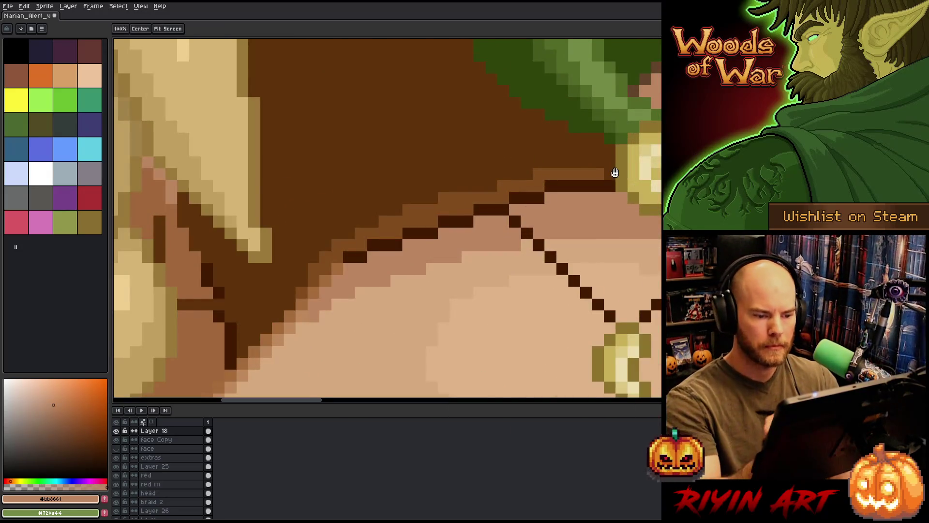
scroll(431, 166, "up", 1)
Undo a stray chain-pixel repaint and darken the pendant's bottom pixels.
left_click(431, 166, "alt")
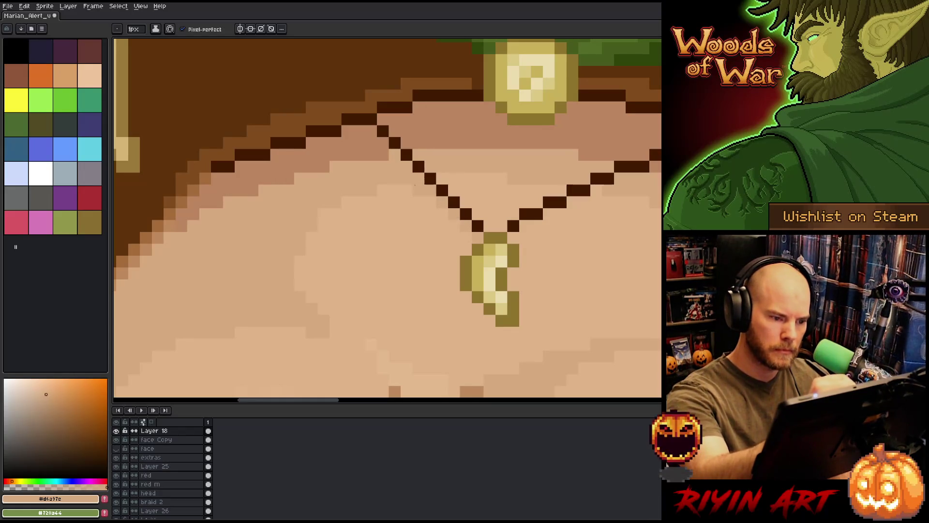
left_click(584, 191)
key("ctrl+z")
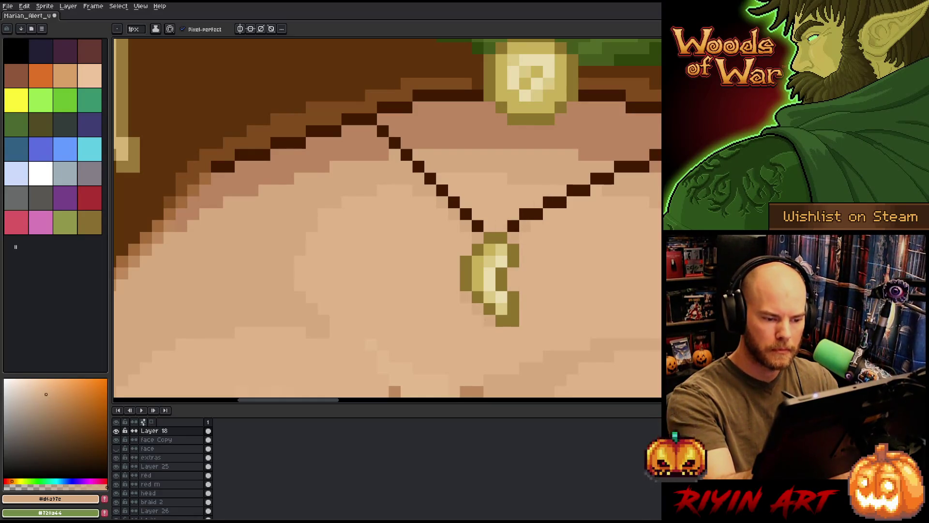
left_click(496, 308)
left_click(502, 320, "alt")
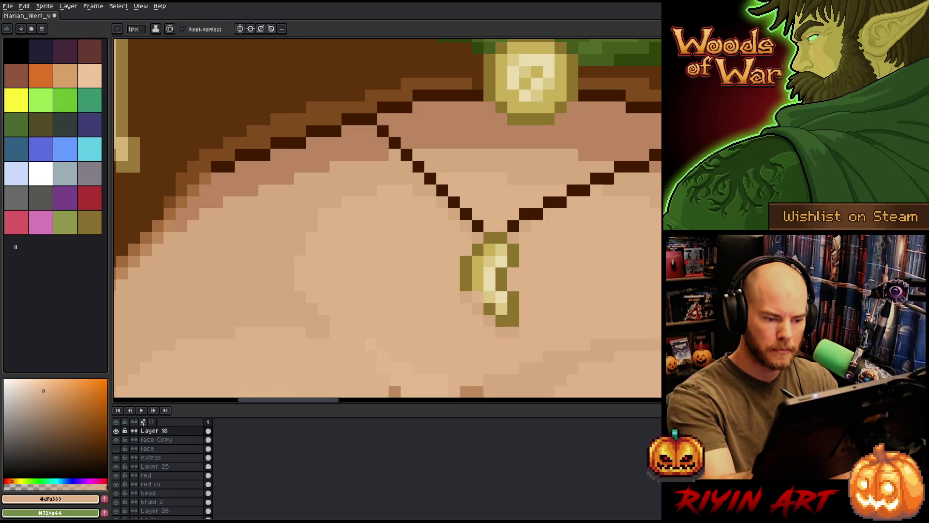
scroll(555, 248, "down", 1)
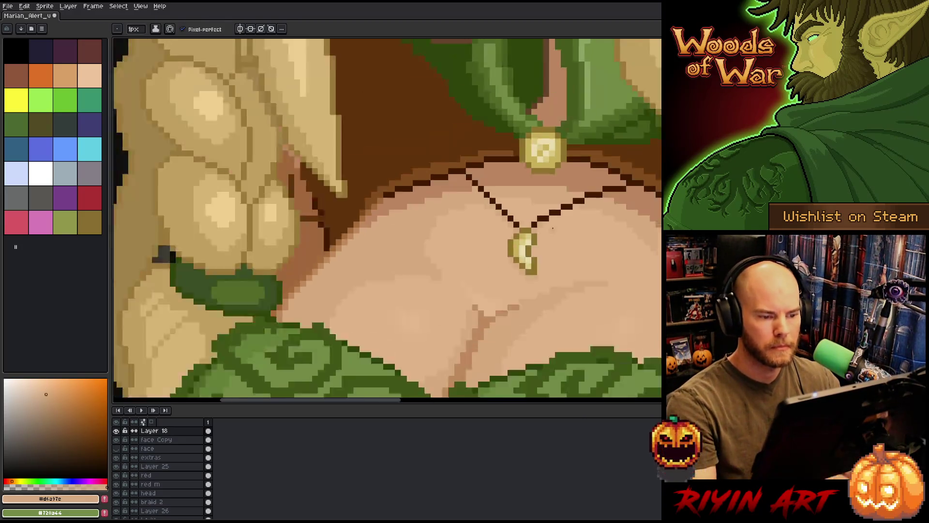
scroll(555, 248, "down", 1)
scroll(559, 291, "down", 2)
scroll(560, 290, "down", 1)
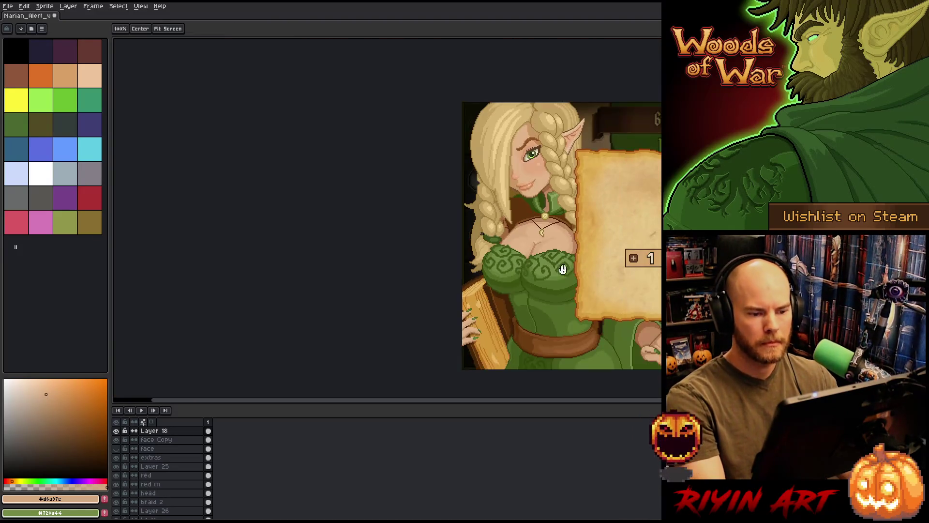
Review the whole character, centre on the bodice and sample dark green #2f440b.
left_click_drag(559, 290, 377, 290)
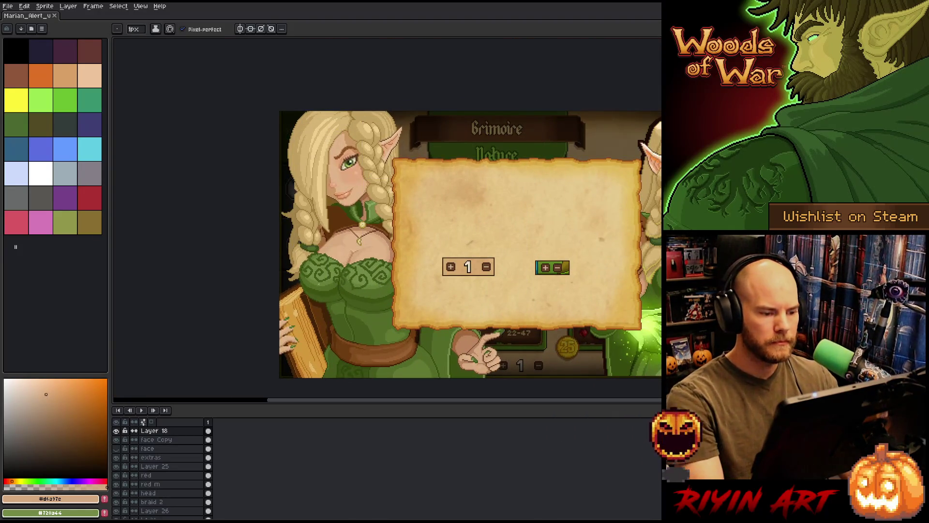
scroll(327, 289, "down", 1)
scroll(372, 246, "up", 1)
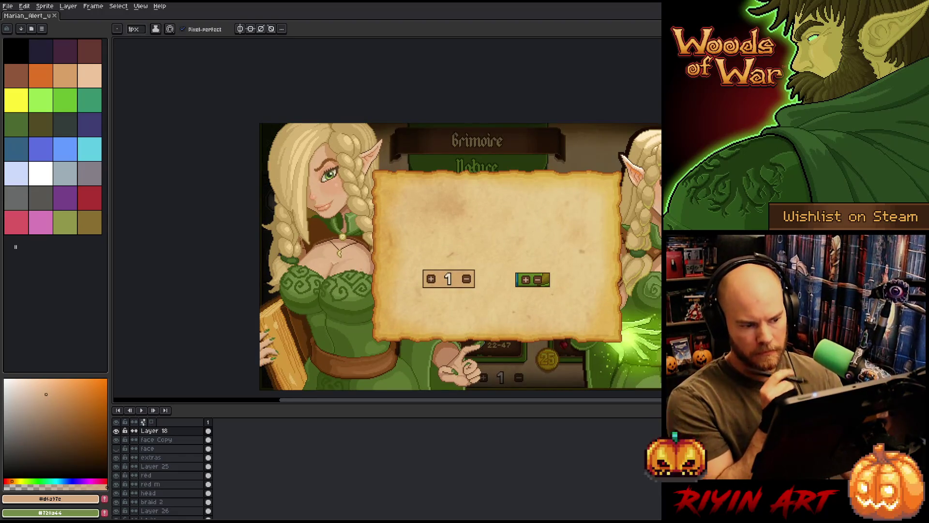
scroll(360, 249, "up", 1)
scroll(360, 249, "down", 2)
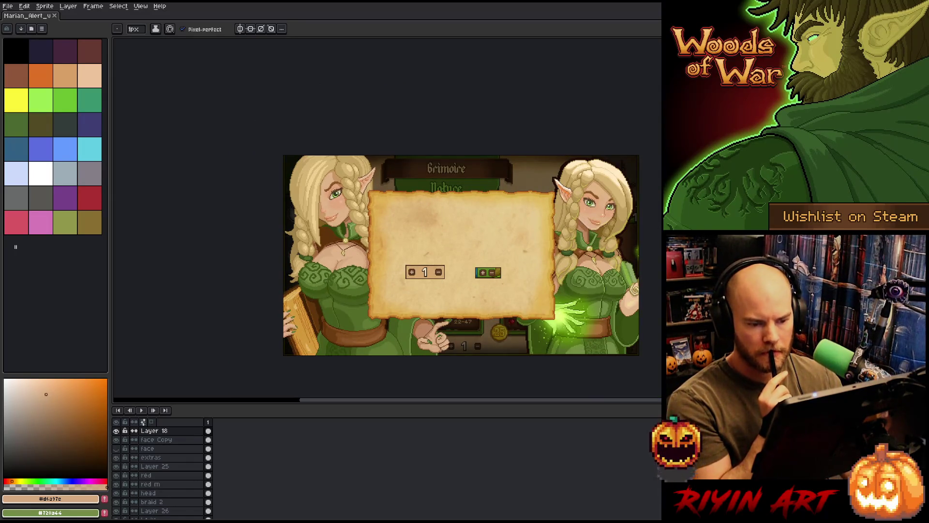
scroll(419, 312, "up", 1)
scroll(418, 313, "up", 3)
scroll(419, 312, "up", 1)
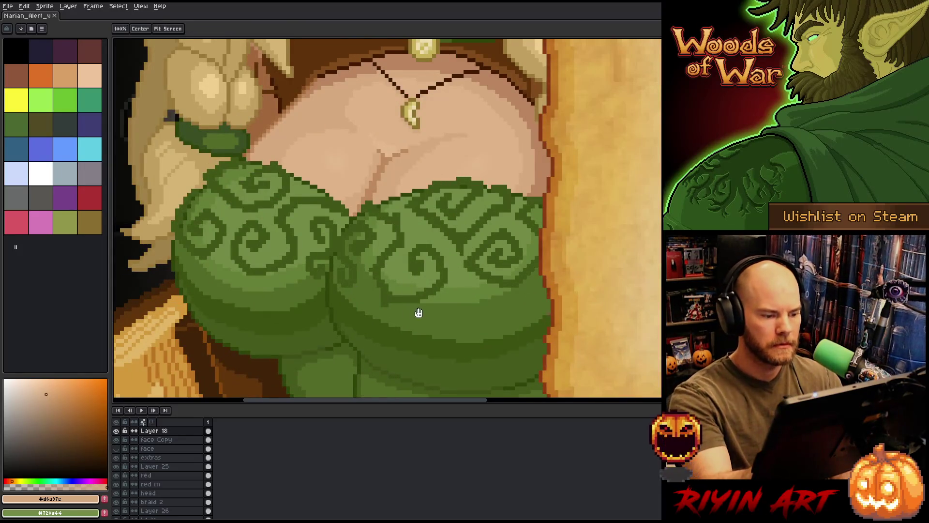
left_click_drag(418, 312, 446, 141)
scroll(408, 267, "down", 1)
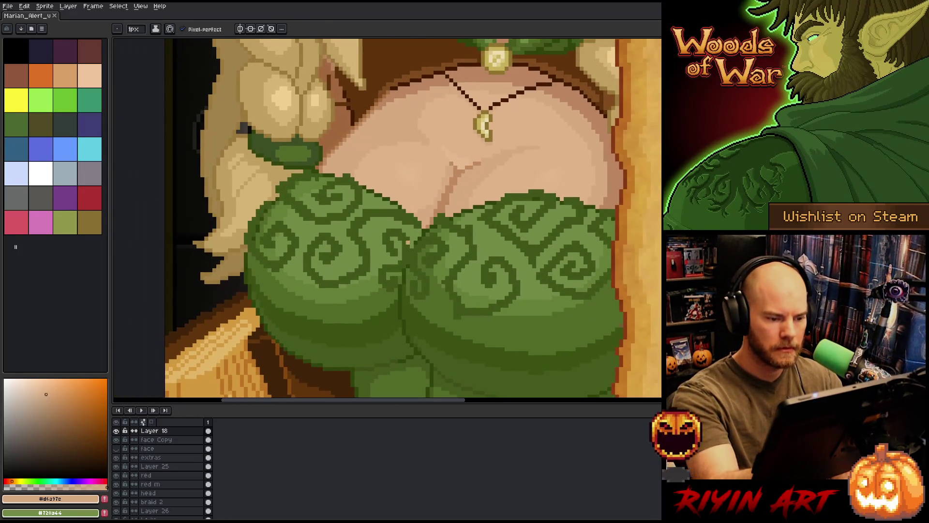
left_click(408, 267, "alt")
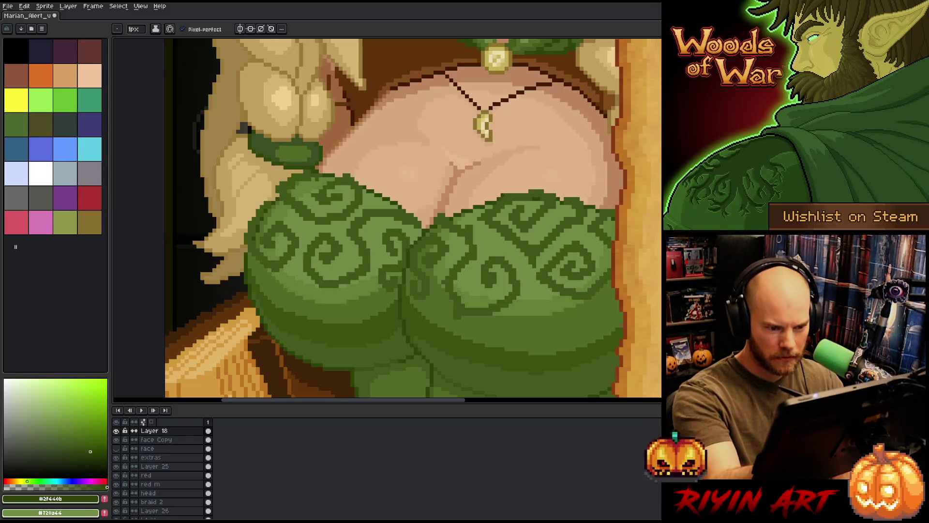
Pencil dark green pixels along the right bodice's top edge and adjust the green shade.
left_click(510, 183)
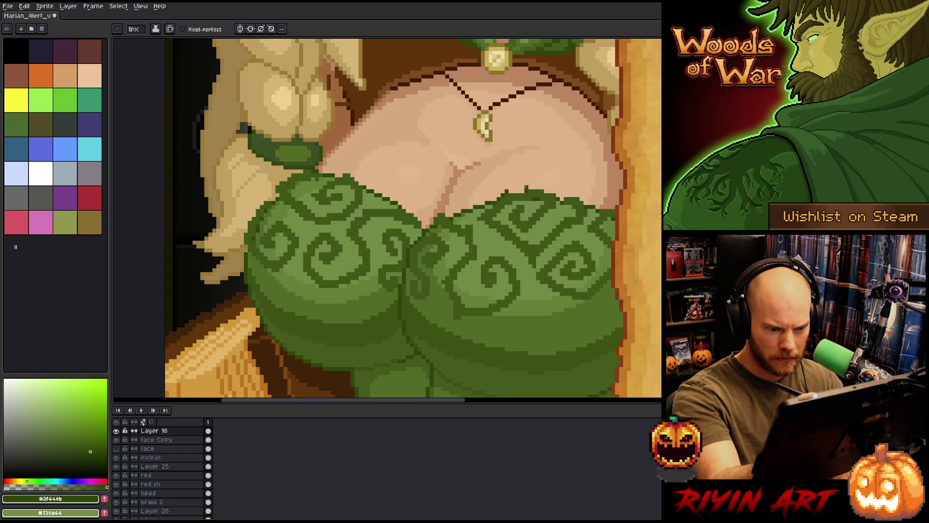
left_click(516, 191)
left_click(546, 189)
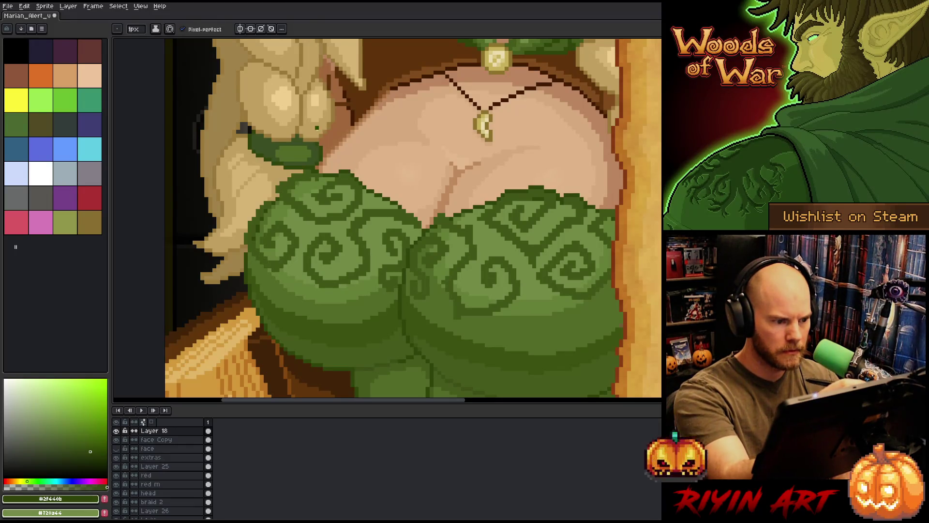
left_click(318, 171, "alt")
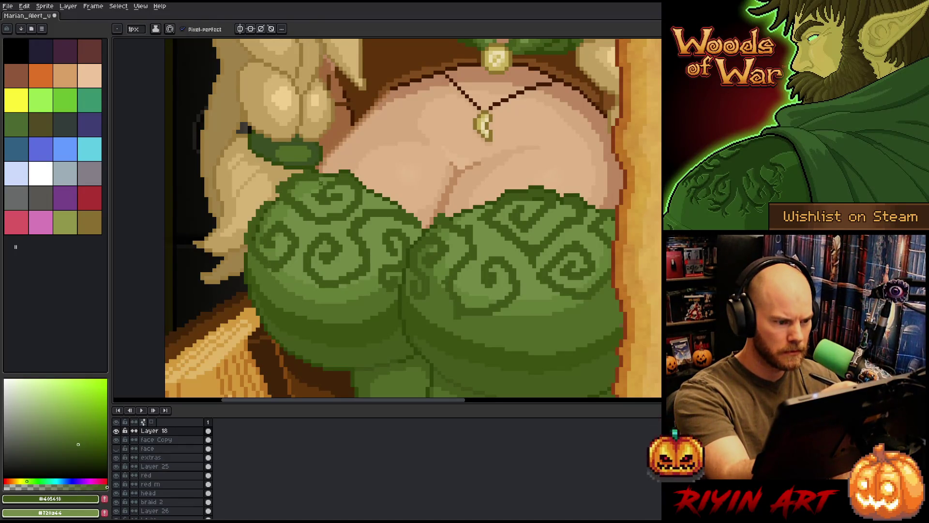
left_click(317, 176, "alt")
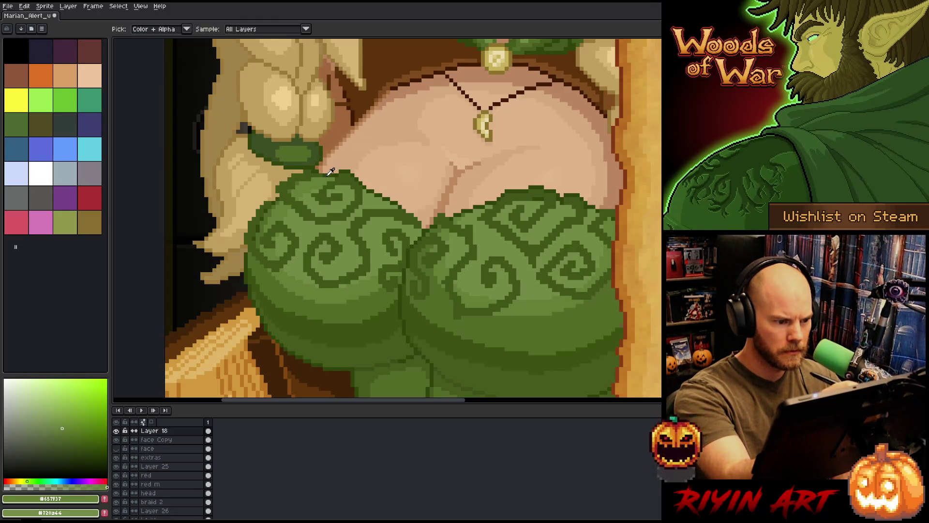
left_click(324, 160, "alt")
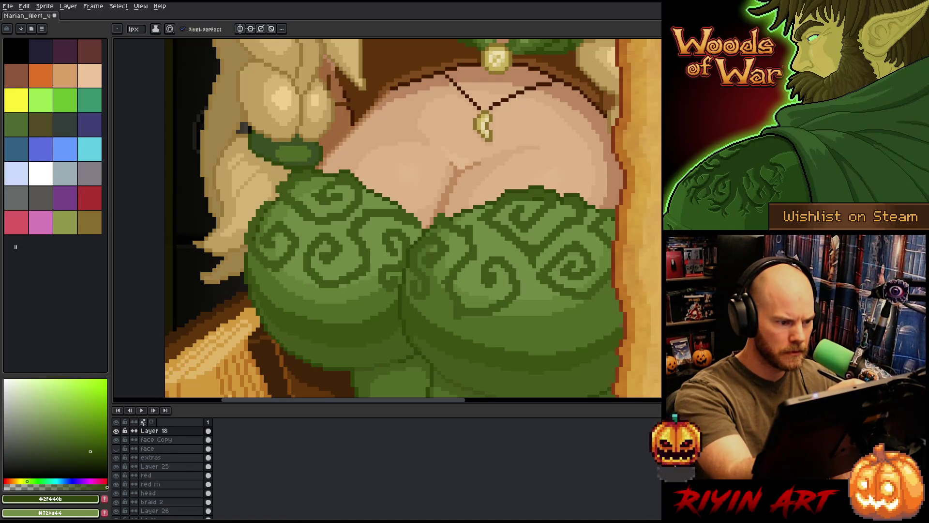
right_click(448, 236)
key("Escape")
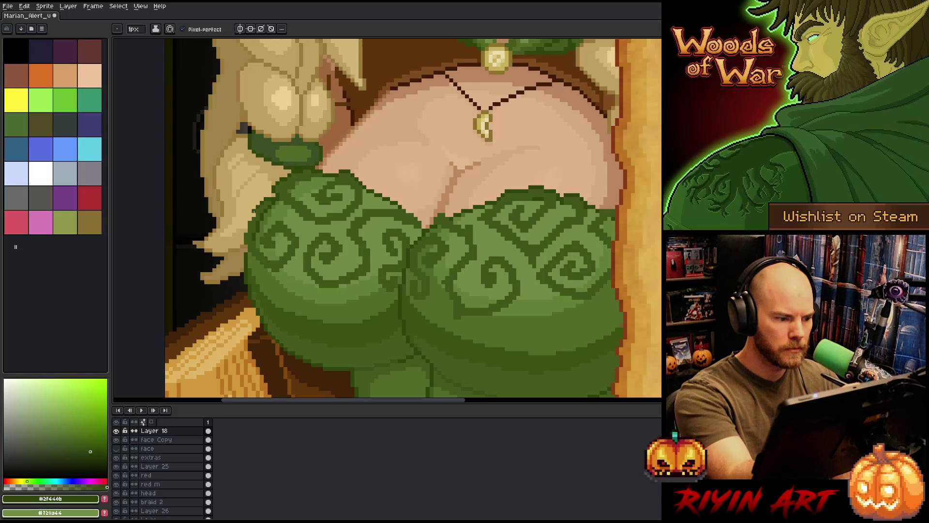
key("alt")
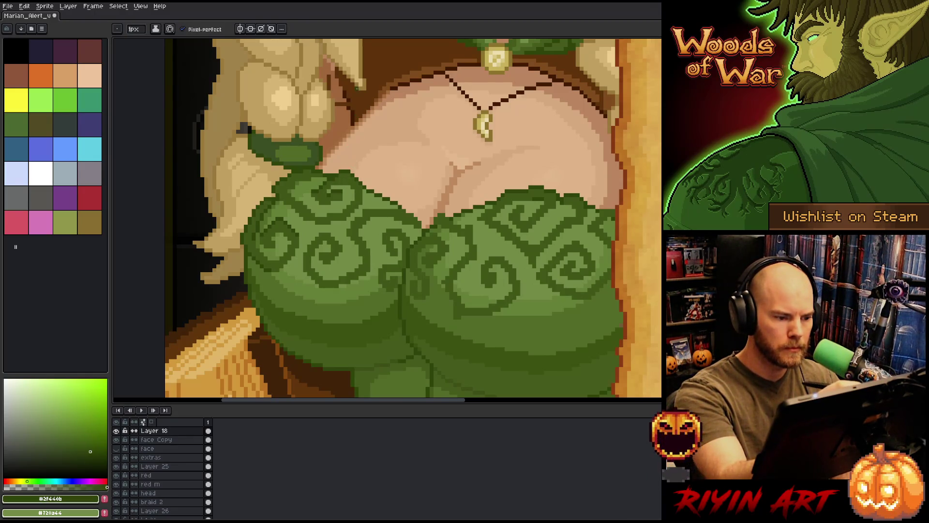
left_click(364, 208, "alt")
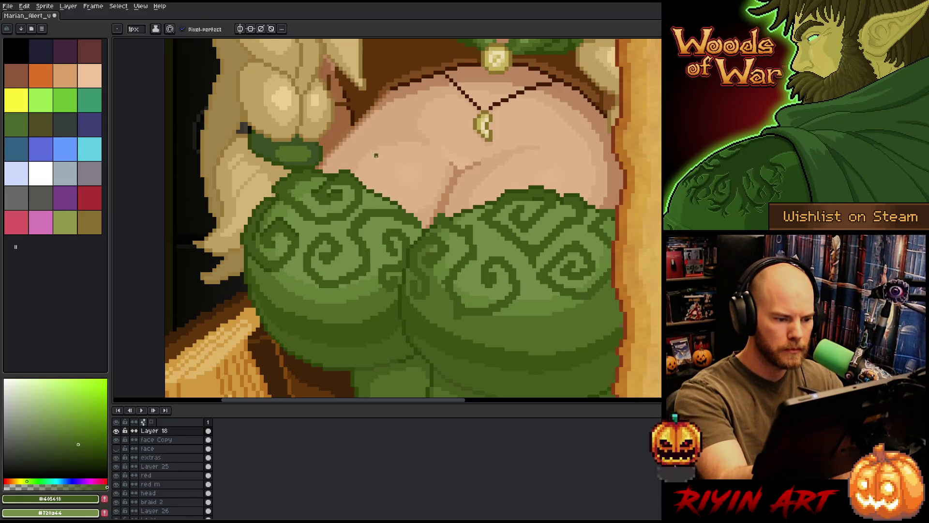
left_click(340, 186, "alt")
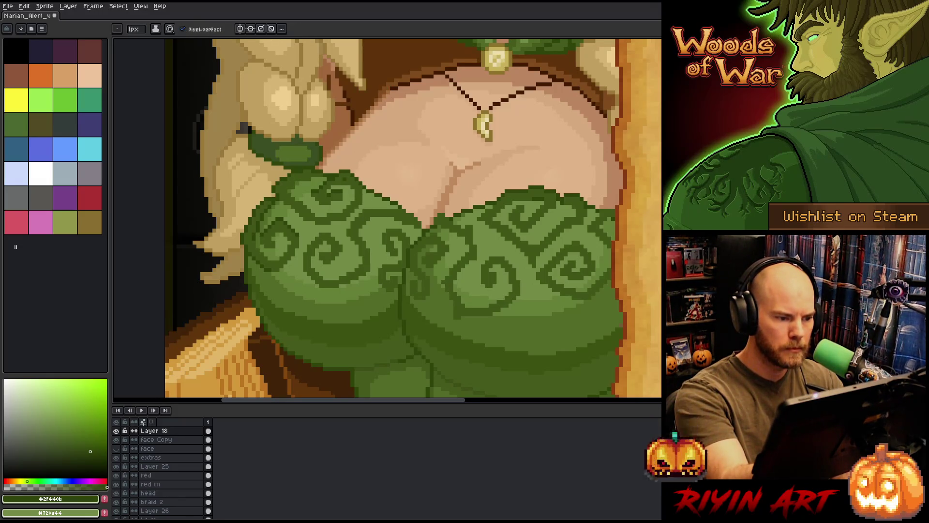
left_click(297, 177, "alt")
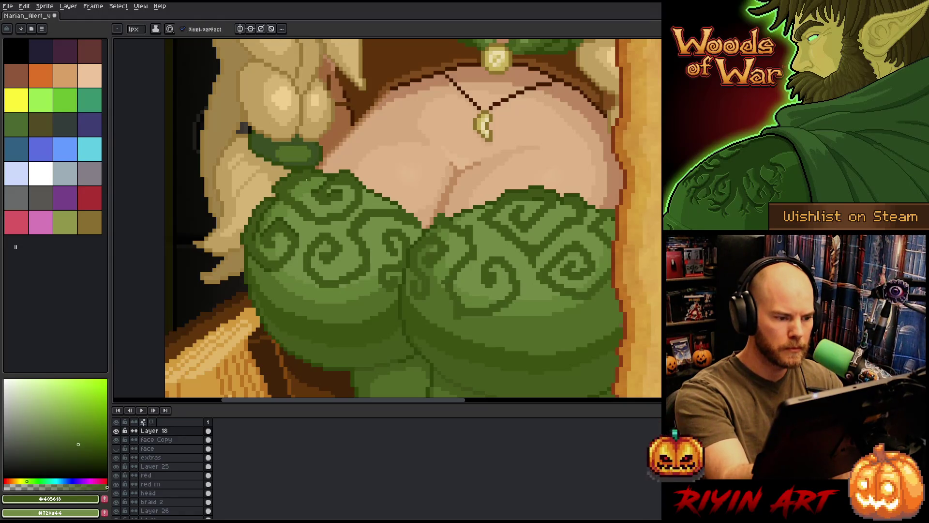
left_click(508, 327, "alt")
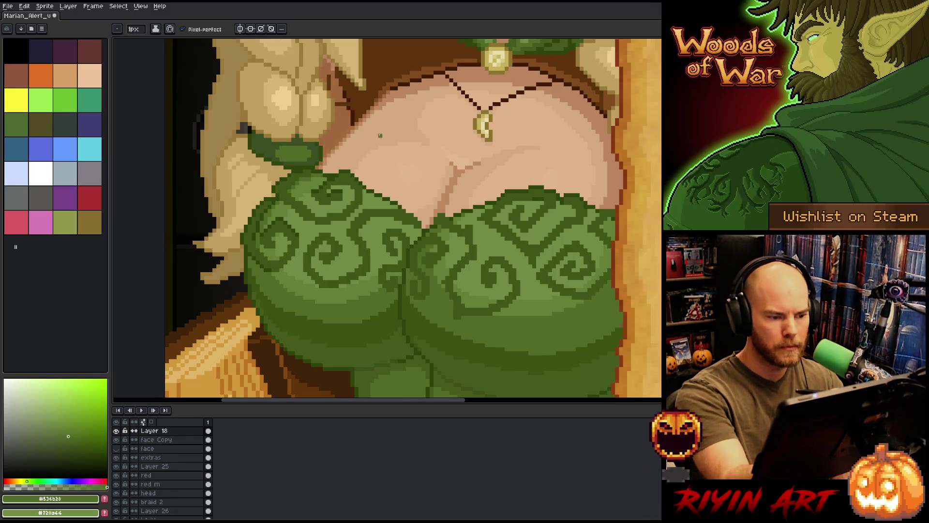
left_click(343, 183, "alt")
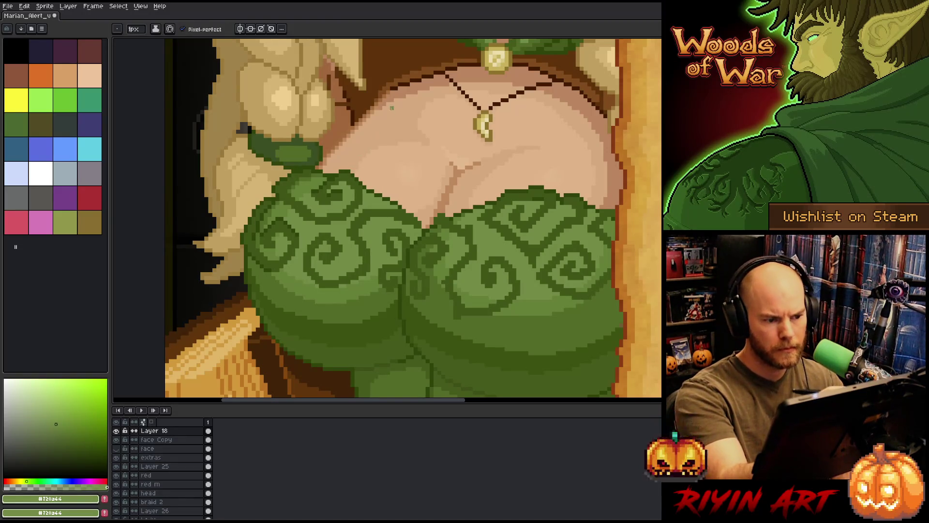
left_click(348, 169, "alt")
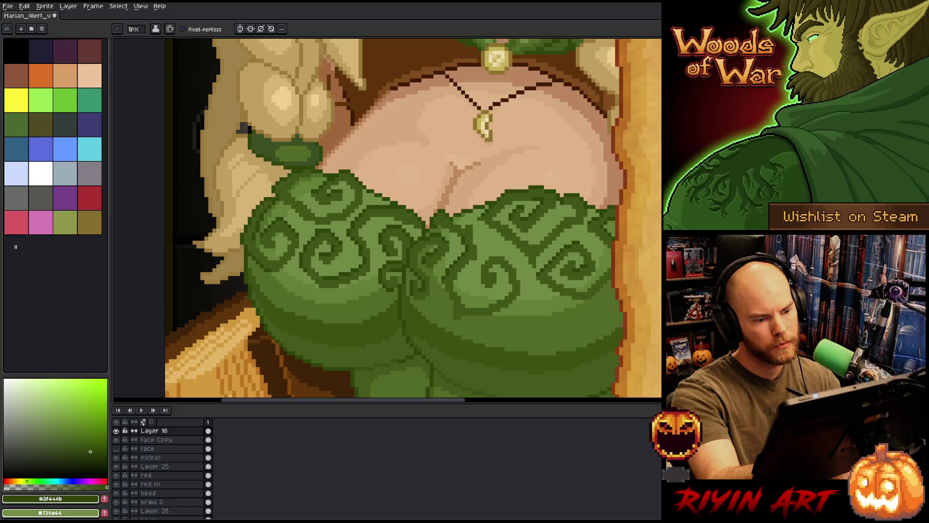
Settle on a green in the colour box, then sample the dress's mid green as foreground.
left_click(67, 437)
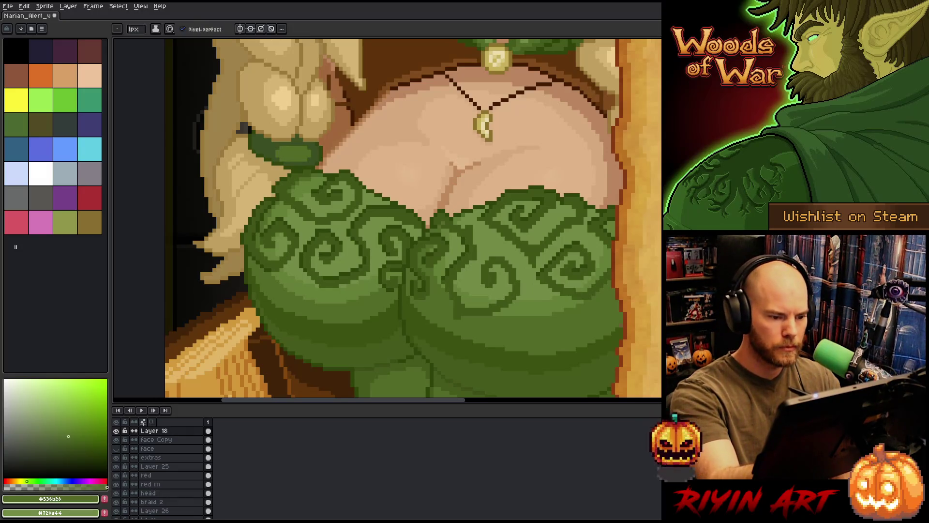
left_click(67, 435)
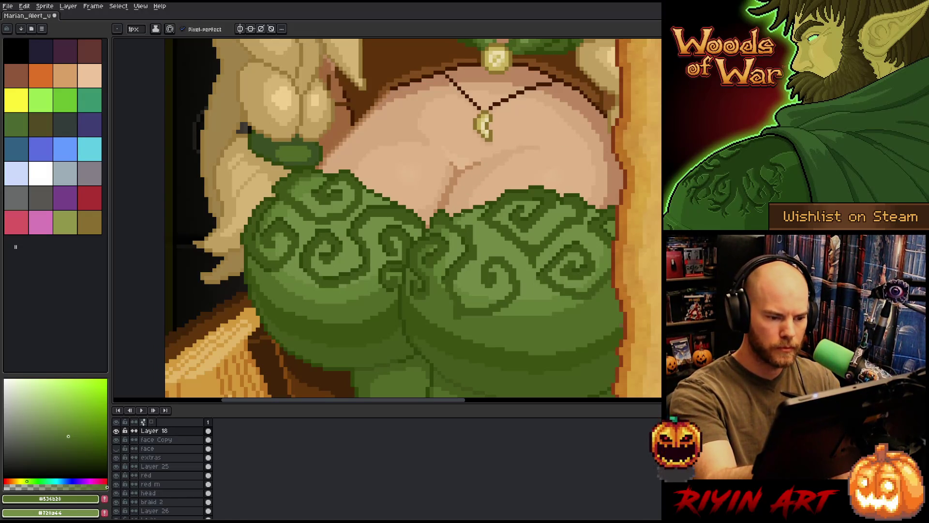
key("alt")
key("alt")
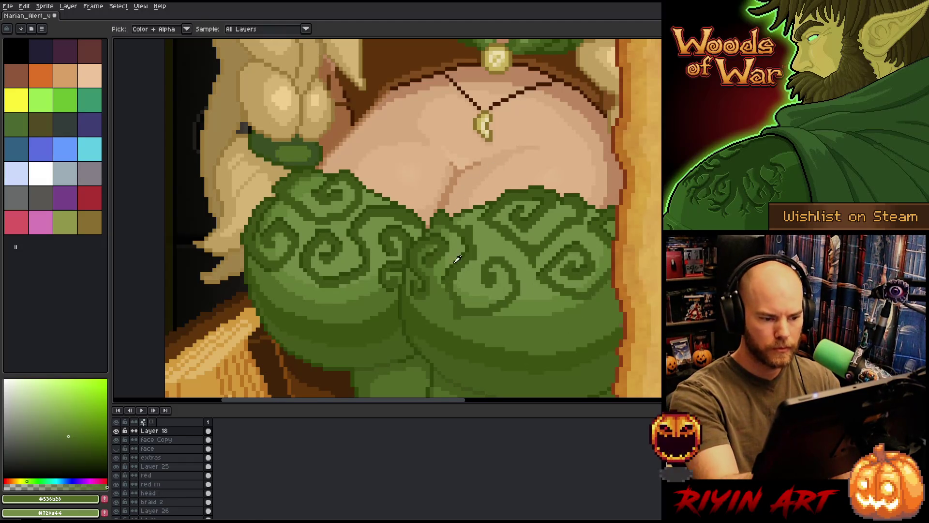
left_click(458, 259, "alt")
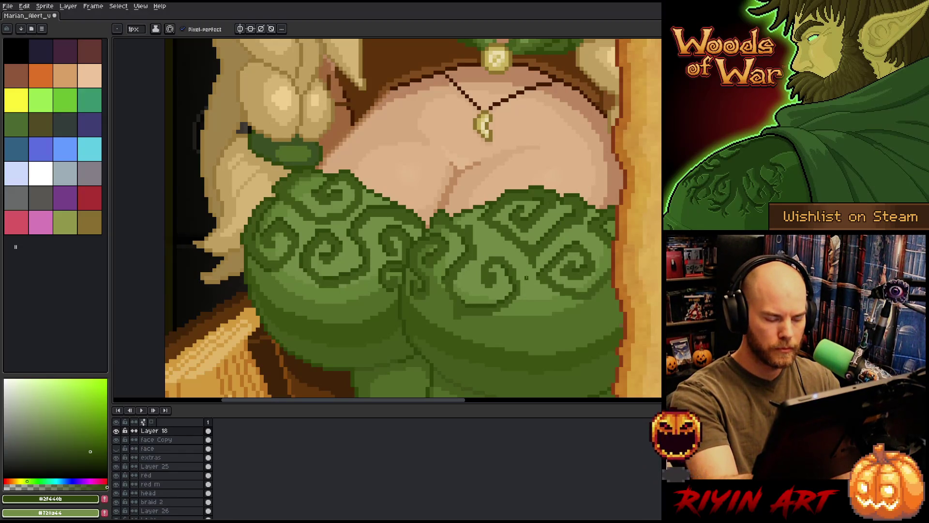
left_click(493, 316, "alt")
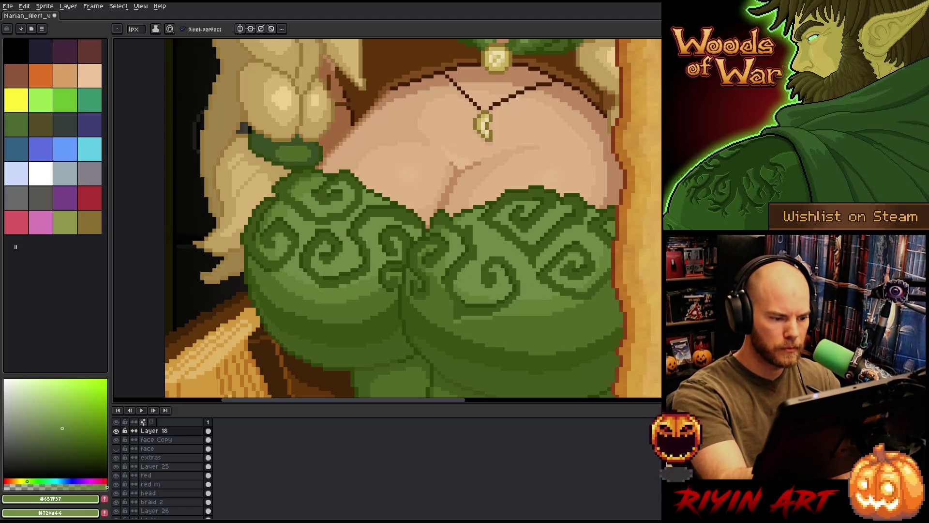
Sample canvas greens until the foreground is the darker dress green #536b38.
left_click(465, 313, "alt")
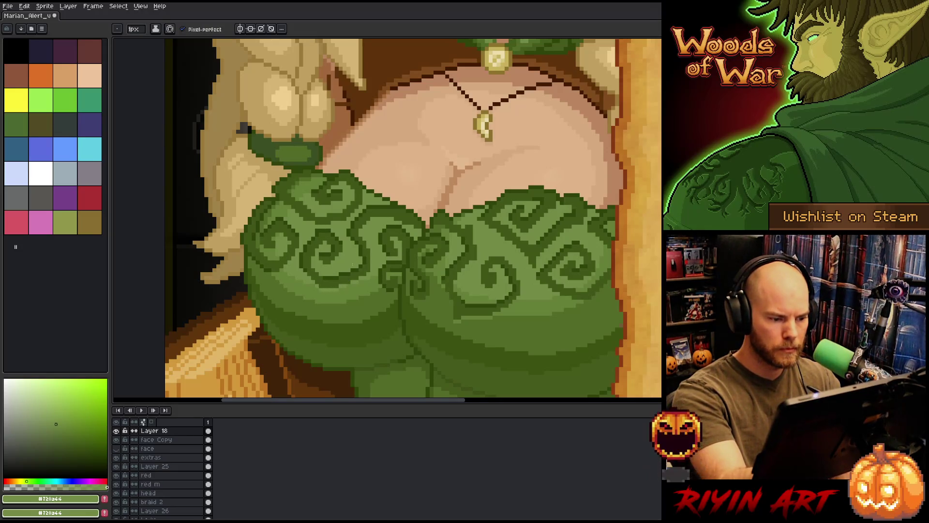
left_click(421, 191, "alt")
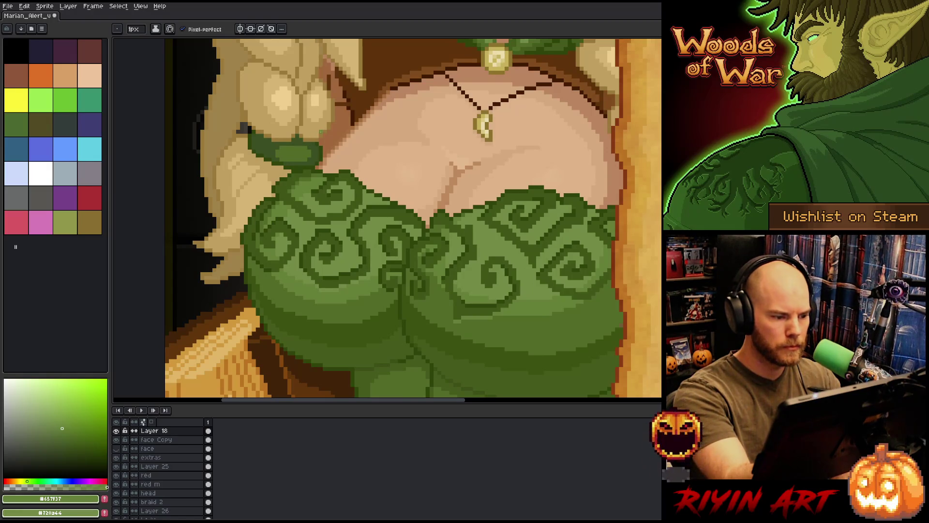
left_click(311, 200, "alt")
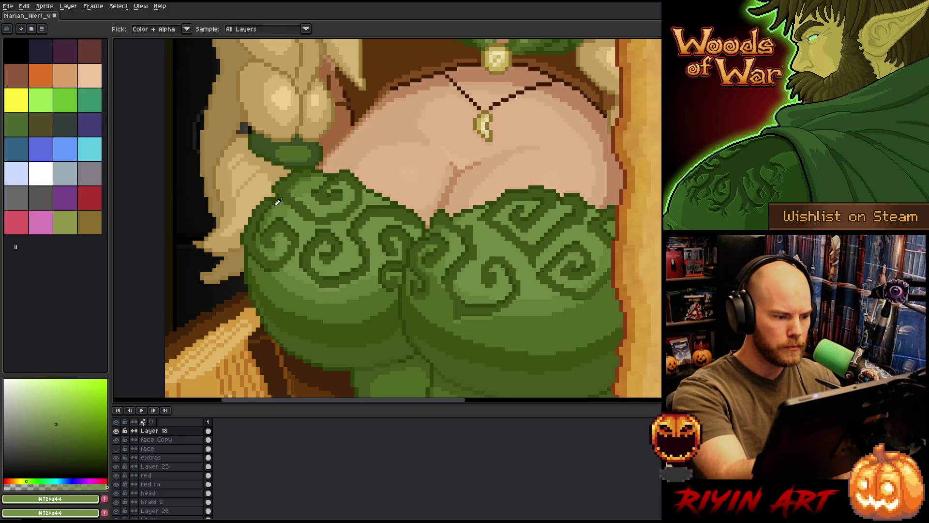
left_click(465, 218, "alt")
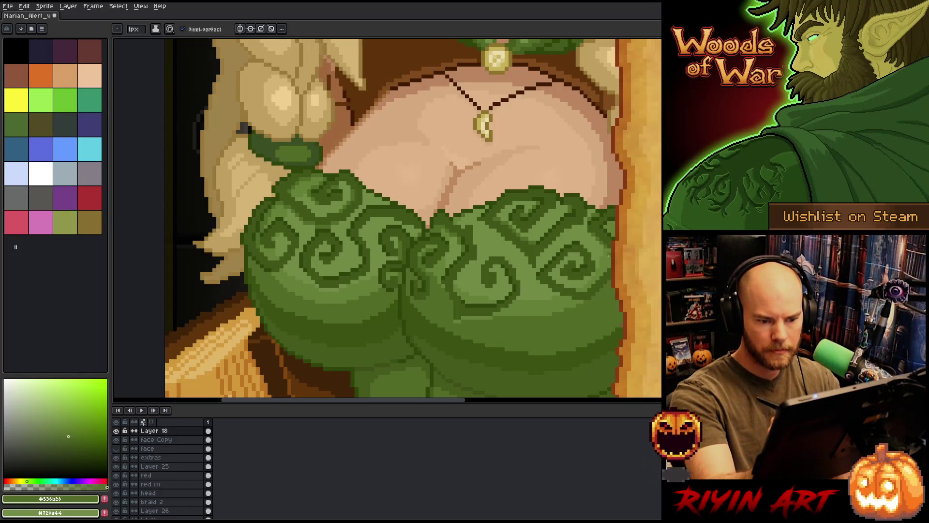
left_click(601, 241, "alt")
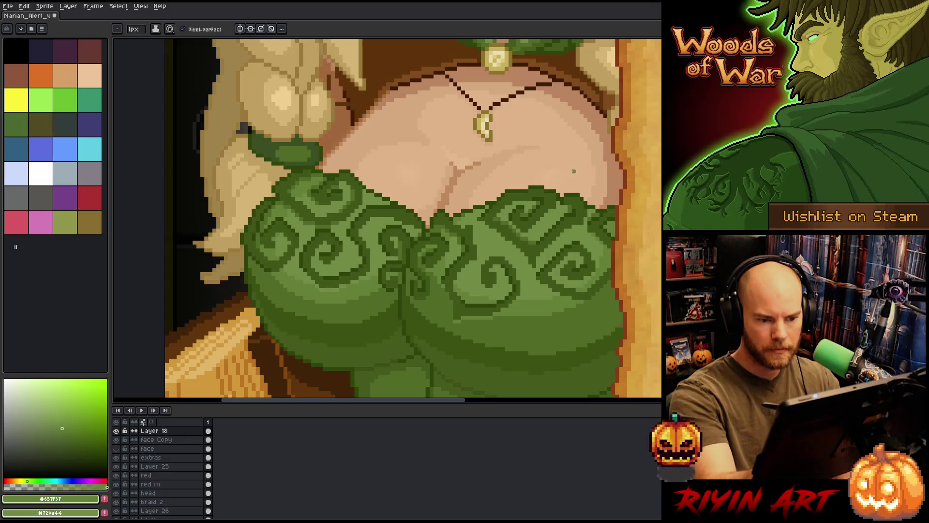
left_click(552, 305, "alt")
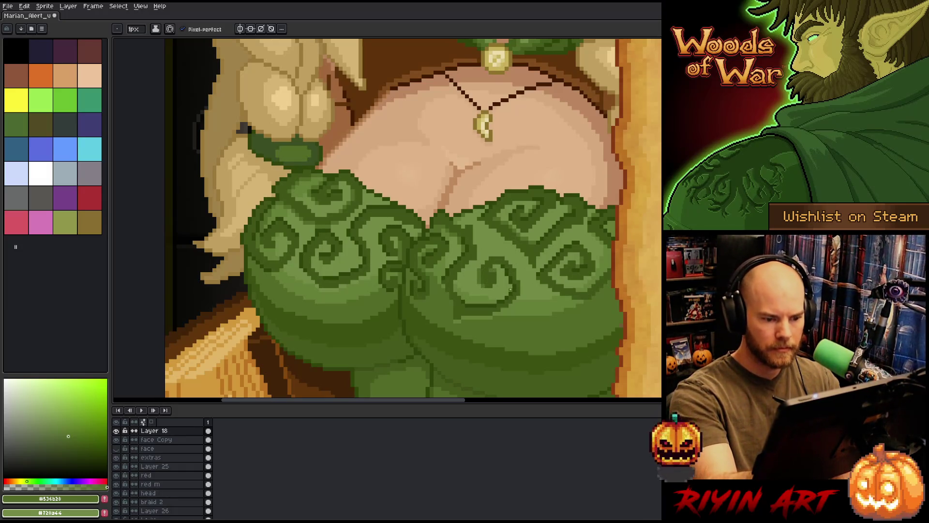
Lasso-select the green bodice, adding the left garment and widening the right edge.
key("alt")
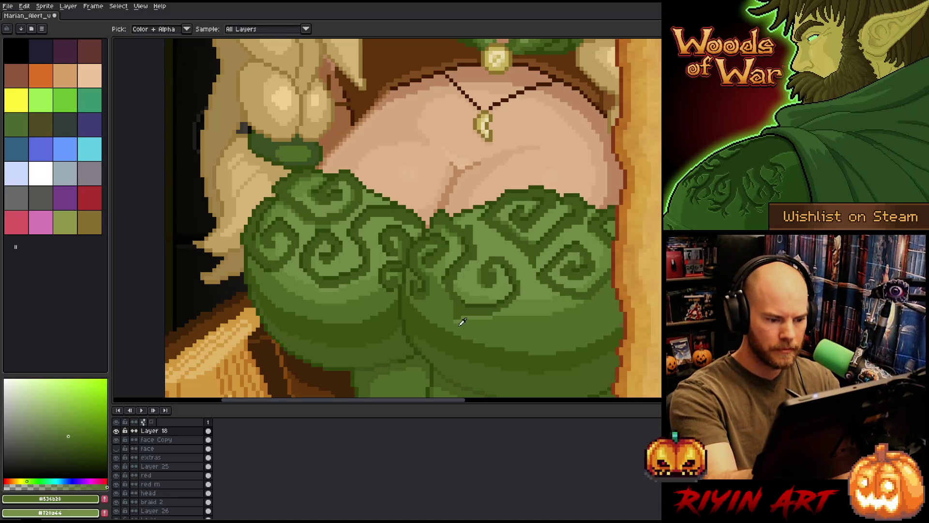
scroll(226, 291, "down", 1)
key("q")
mouse_move(491, 316)
left_mouse_down()
mouse_move(502, 256)
mouse_move(457, 235)
mouse_move(418, 232)
mouse_move(358, 270)
mouse_move(352, 306)
mouse_move(403, 339)
mouse_move(483, 331)
left_mouse_up()
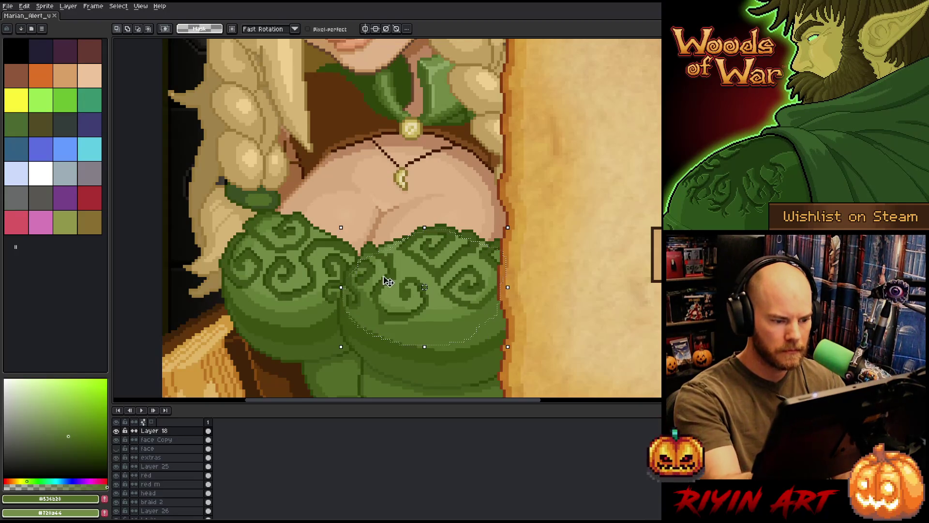
mouse_move(330, 241)
left_mouse_down()
mouse_move(347, 259)
mouse_move(310, 322)
mouse_move(270, 313)
mouse_move(227, 285)
mouse_move(225, 258)
mouse_move(239, 236)
mouse_move(276, 234)
mouse_move(319, 251)
mouse_move(291, 218)
mouse_move(274, 267)
mouse_move(338, 234)
left_mouse_up()
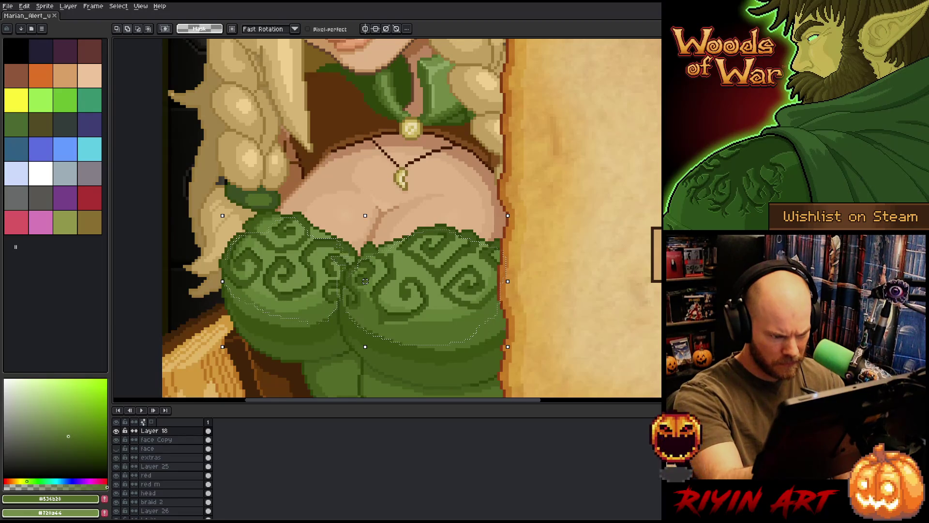
mouse_move(326, 249)
left_mouse_down()
mouse_move(349, 259)
mouse_move(328, 265)
left_mouse_up()
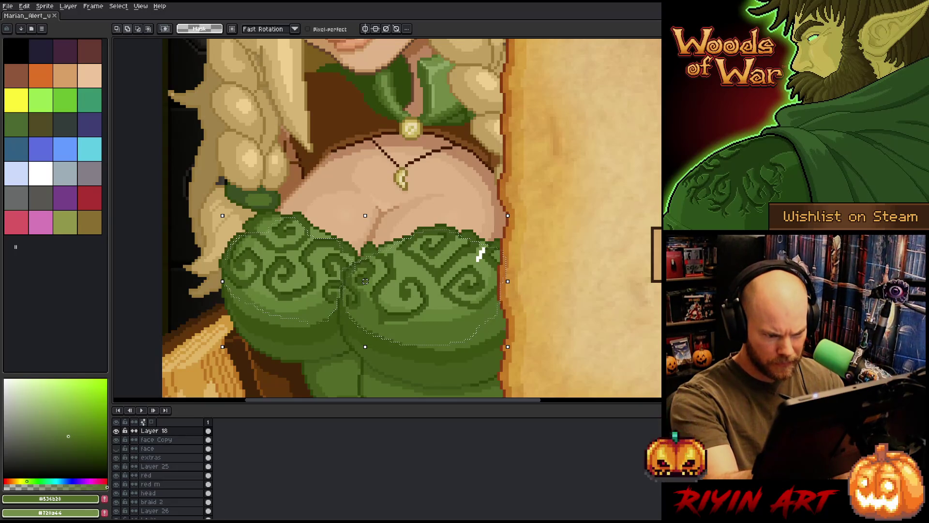
left_click_drag(501, 250, 510, 251)
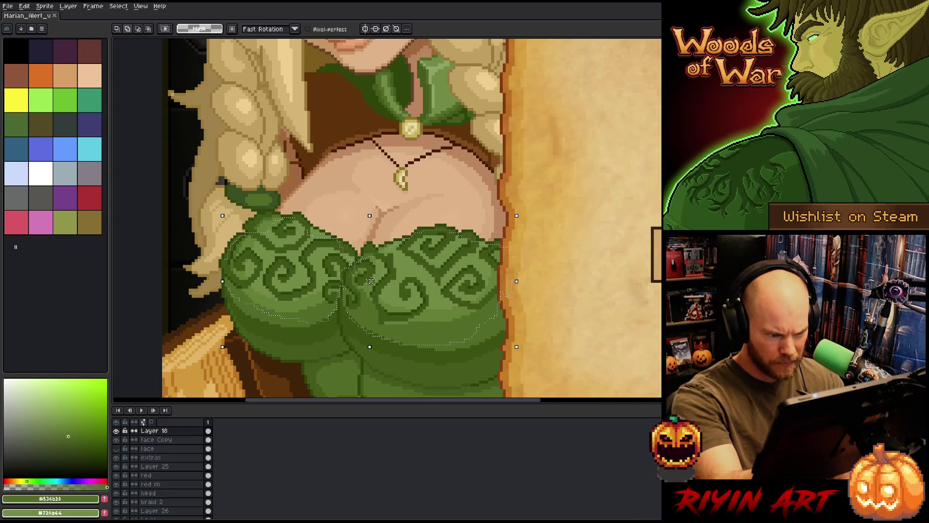
In Replace Color, sample dark greens from the dress as the replacement colour.
key("shift+r")
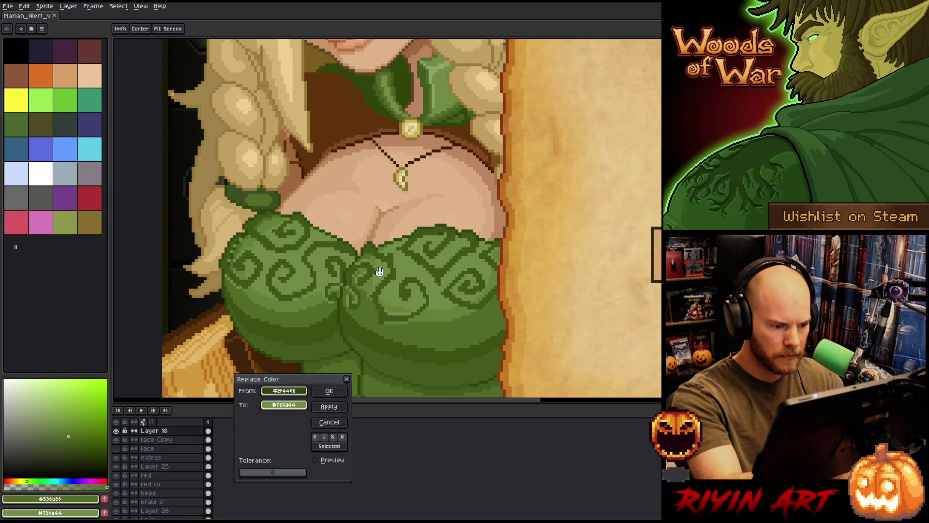
left_click_drag(295, 405, 409, 348)
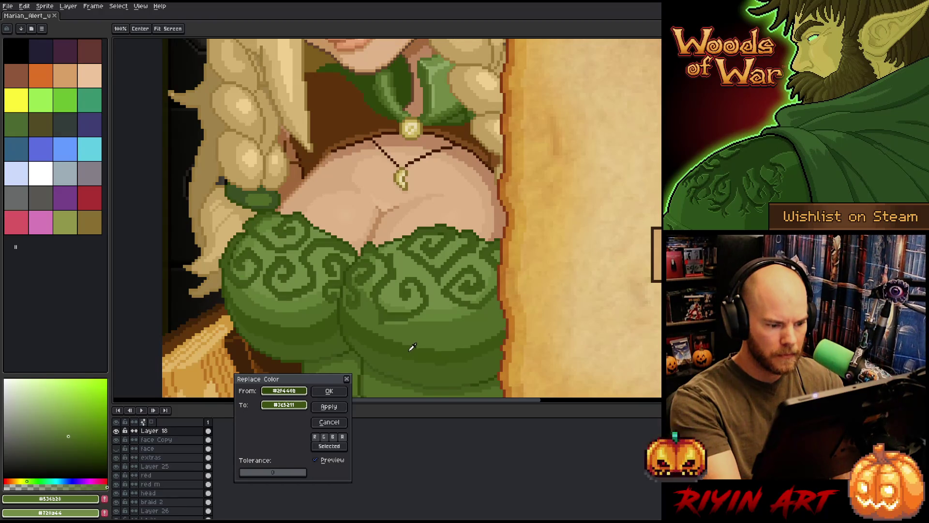
left_click(412, 347)
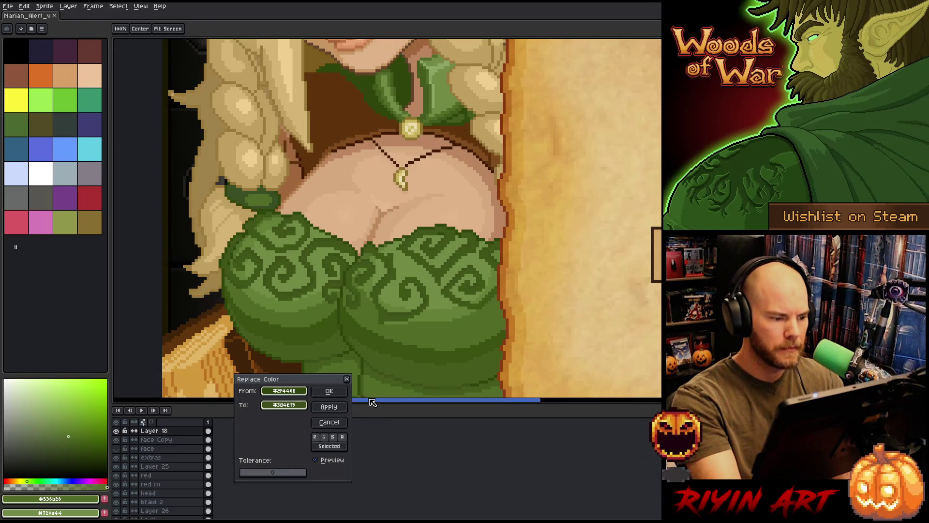
left_click_drag(296, 405, 310, 257)
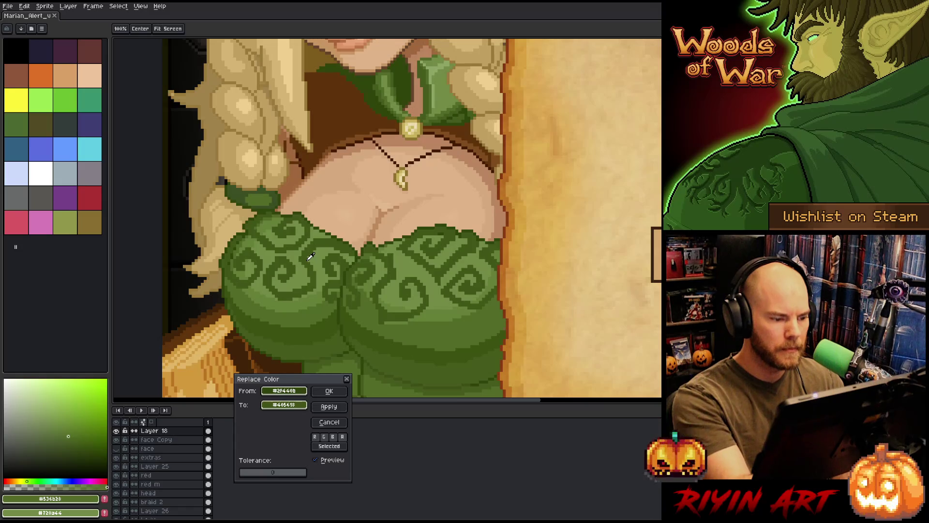
left_click_drag(310, 258, 325, 326)
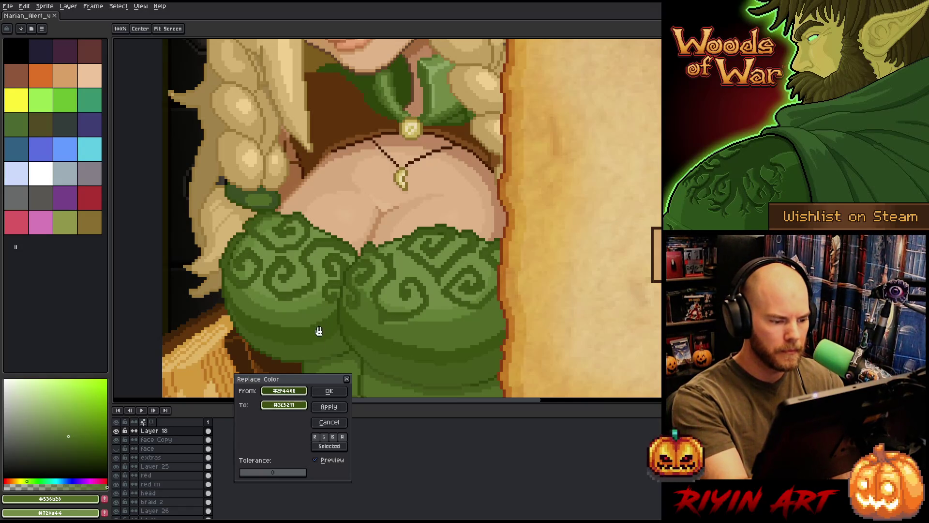
Nudge the replacement's HSL lightness, apply it to the bodice and deselect.
left_click(291, 404)
left_click(315, 421)
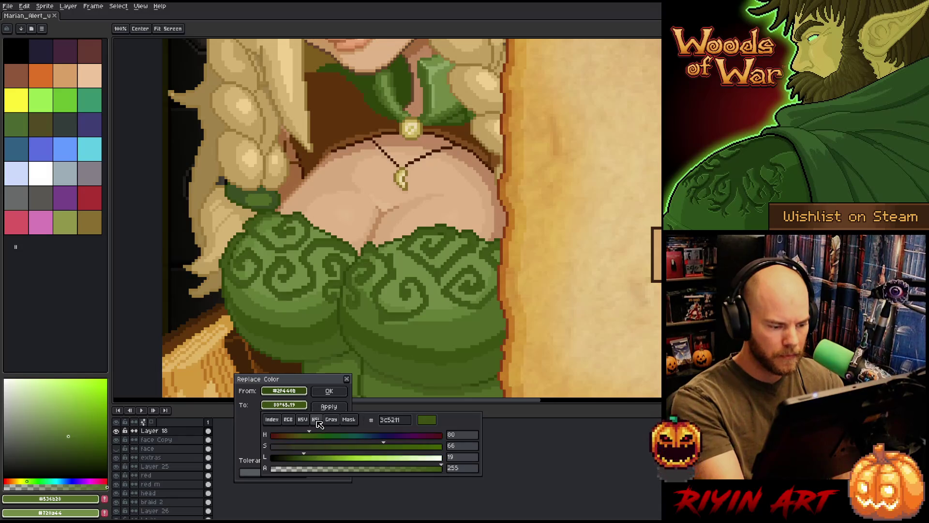
left_click(304, 460)
mouse_move(303, 460)
left_mouse_down()
mouse_move(317, 463)
mouse_move(307, 463)
left_mouse_up()
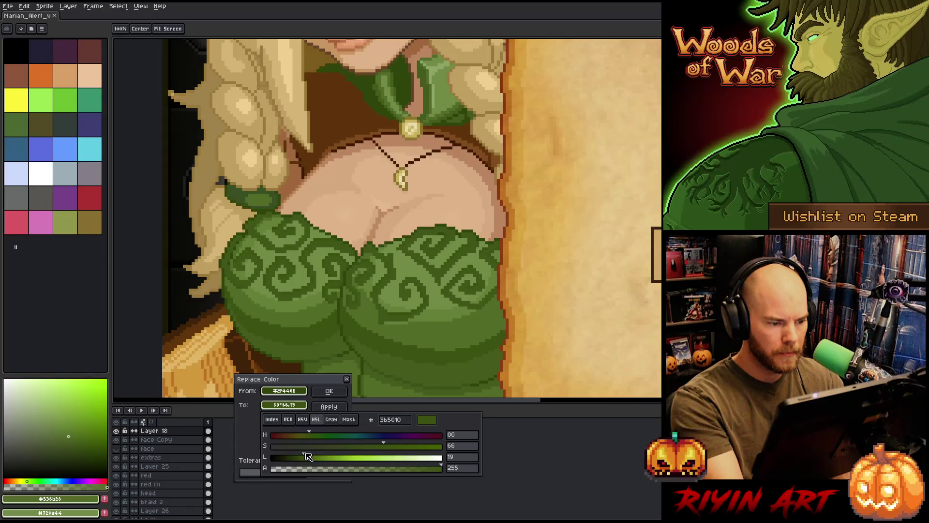
left_click(329, 390)
key("ctrl+d")
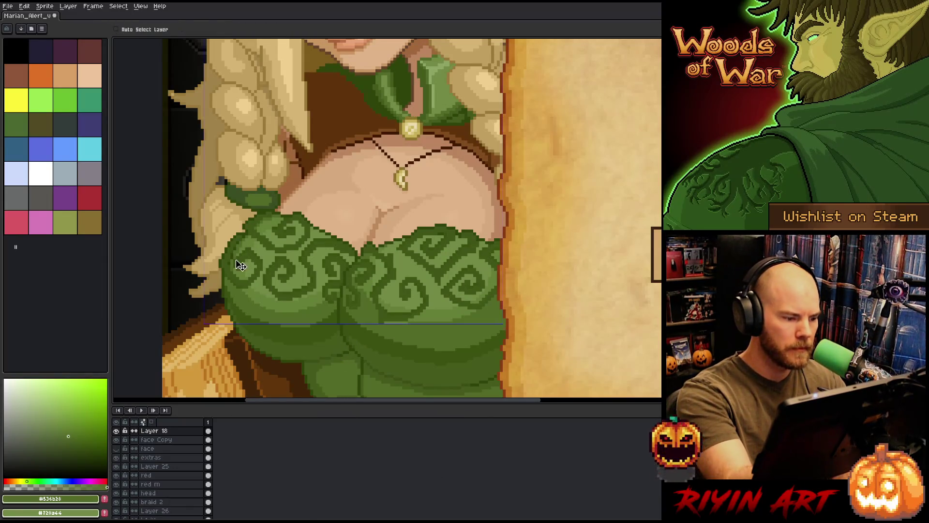
Draw a short deep-green shading stroke on the bodice with the 1px Pencil.
left_click(341, 305, "alt")
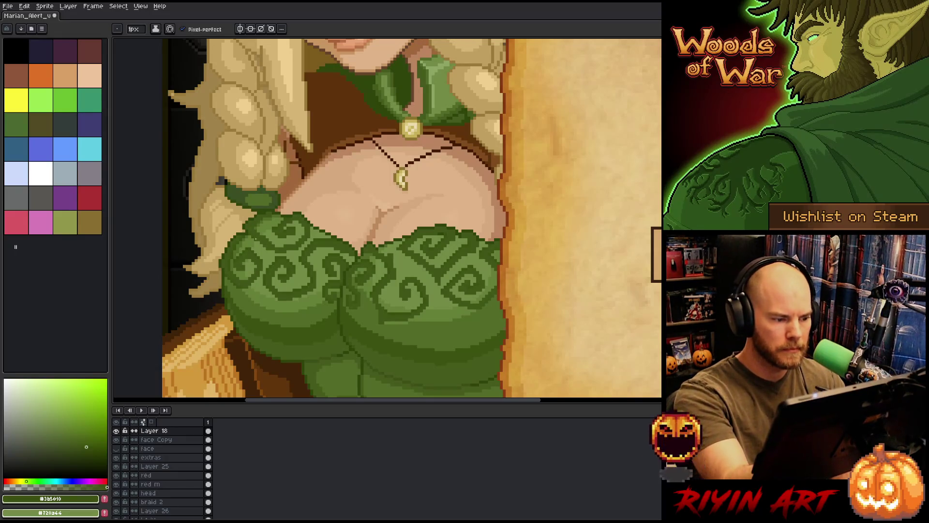
left_click_drag(375, 210, 396, 206)
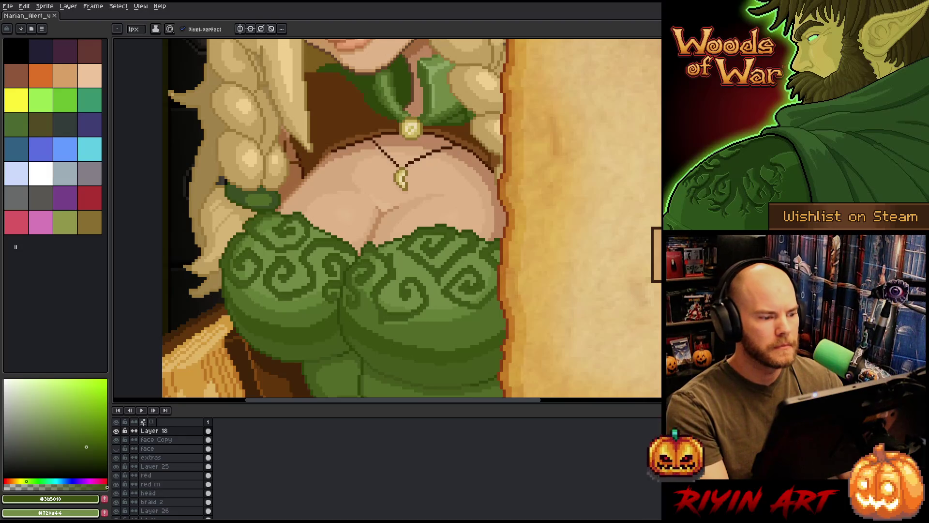
scroll(298, 240, "up", 1)
scroll(298, 239, "up", 1)
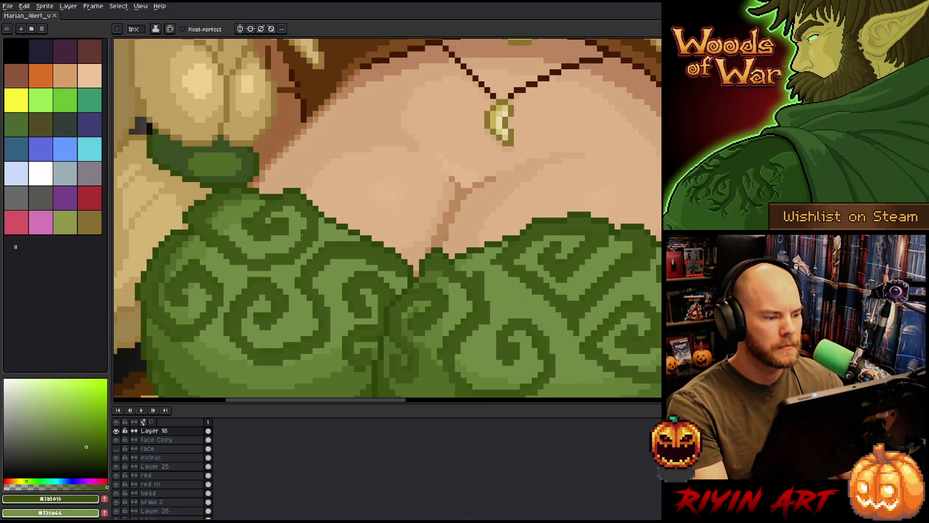
scroll(388, 218, "down", 2)
scroll(388, 218, "up", 1)
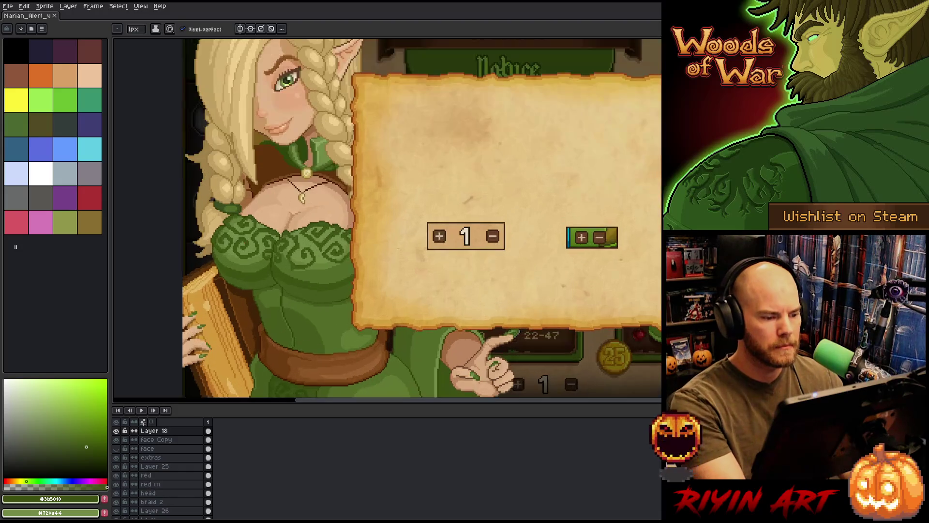
scroll(387, 218, "up", 1)
scroll(403, 234, "down", 1)
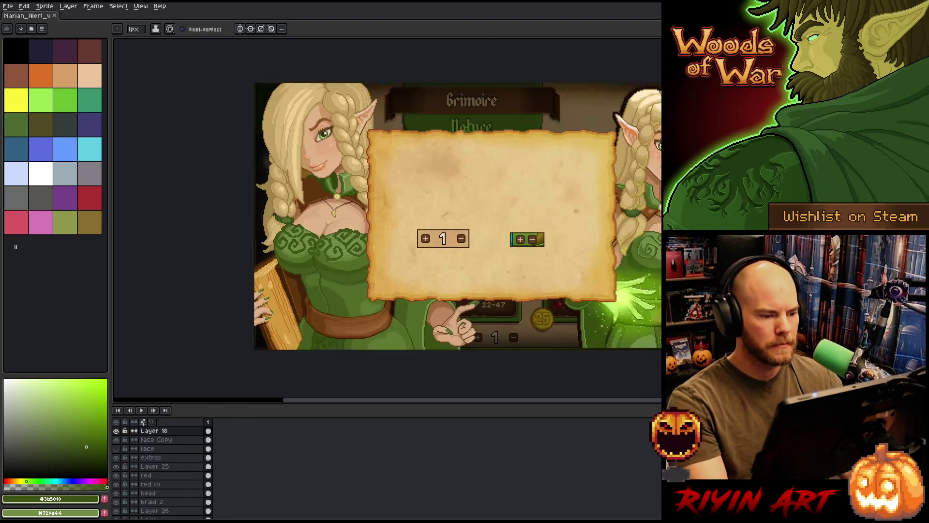
Pan the full mockup into view and switch to the Move tool (V).
left_click_drag(402, 234, 378, 252)
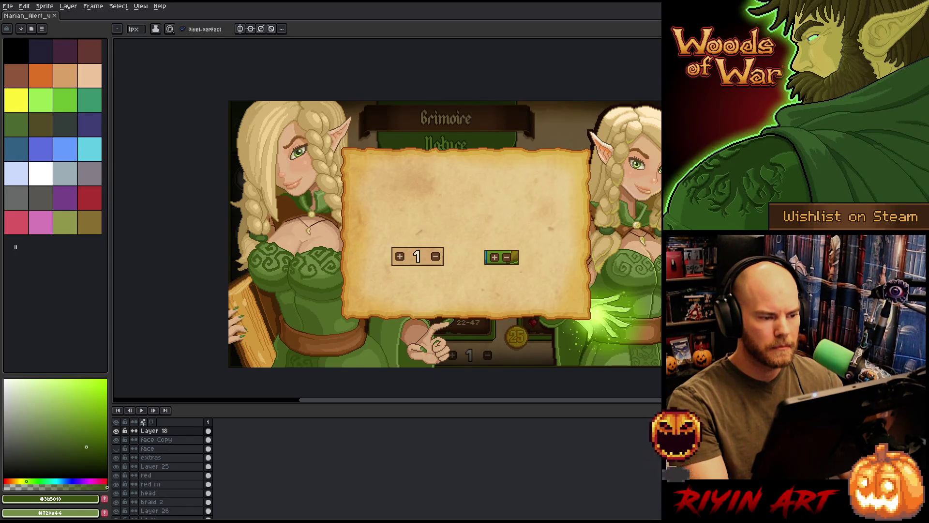
scroll(370, 265, "up", 1)
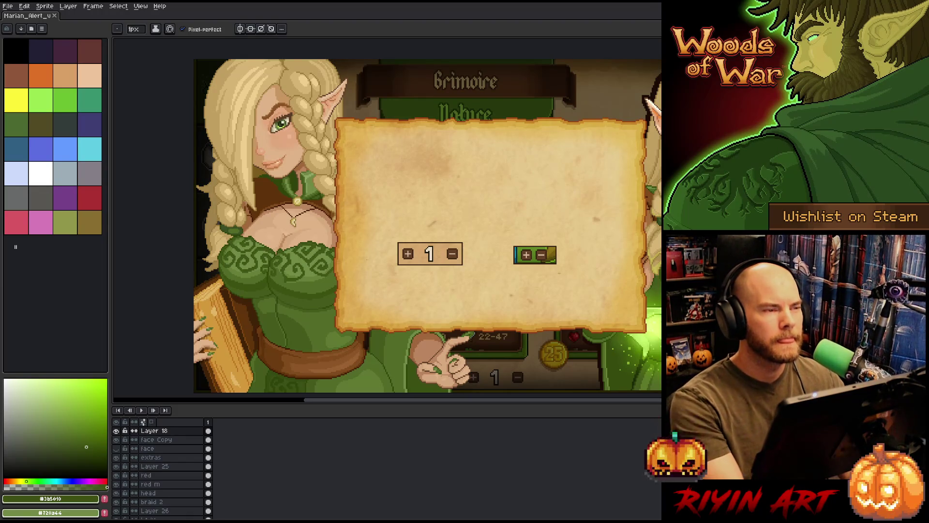
scroll(368, 257, "down", 1)
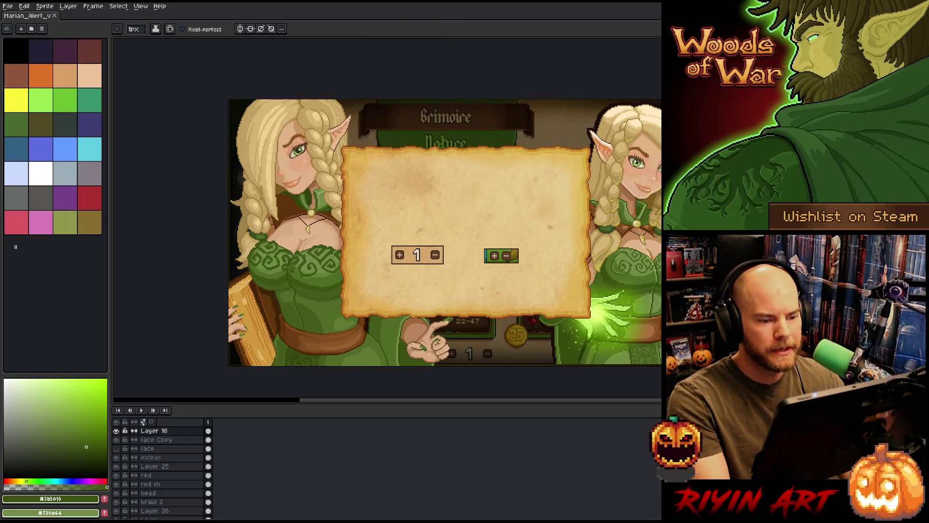
scroll(495, 210, "up", 1)
scroll(436, 277, "down", 1)
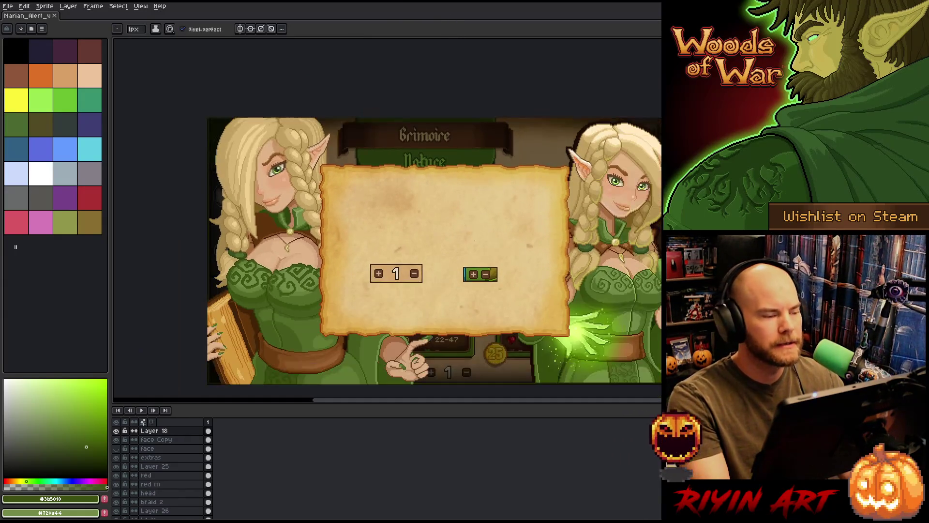
left_click_drag(484, 252, 465, 241)
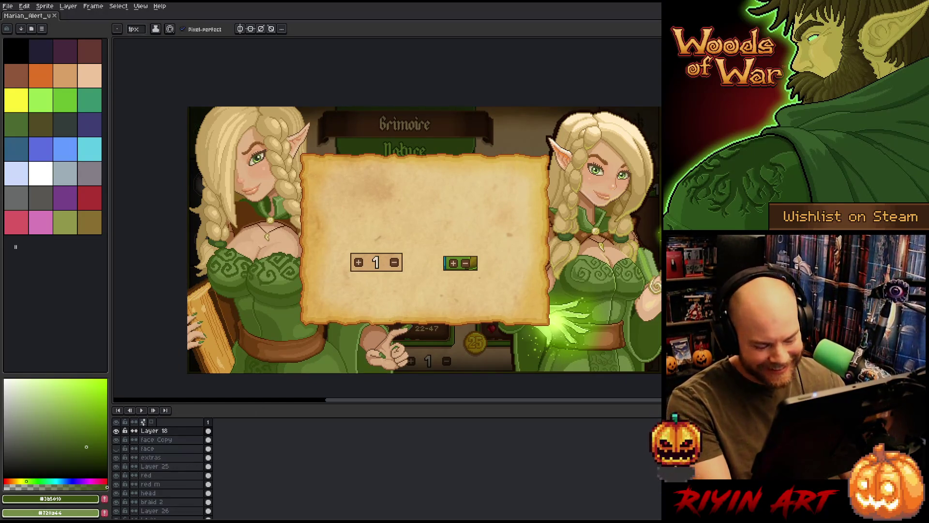
key("v")
scroll(163, 464, "up", 3)
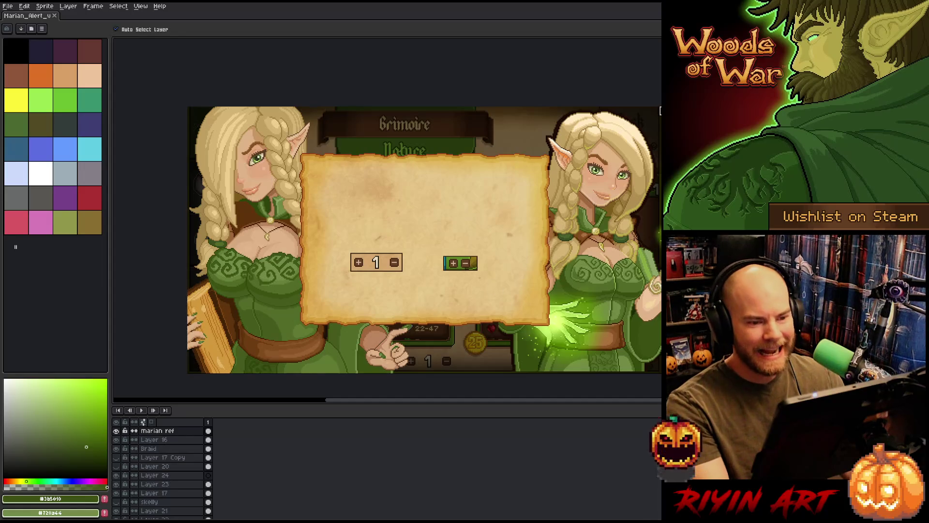
Sample a dark colour with the eyedropper, hide the marian ref layer and make Layer 18 active.
key("i")
scroll(660, 110, "up", 3)
left_click(507, 127)
scroll(375, 224, "down", 4)
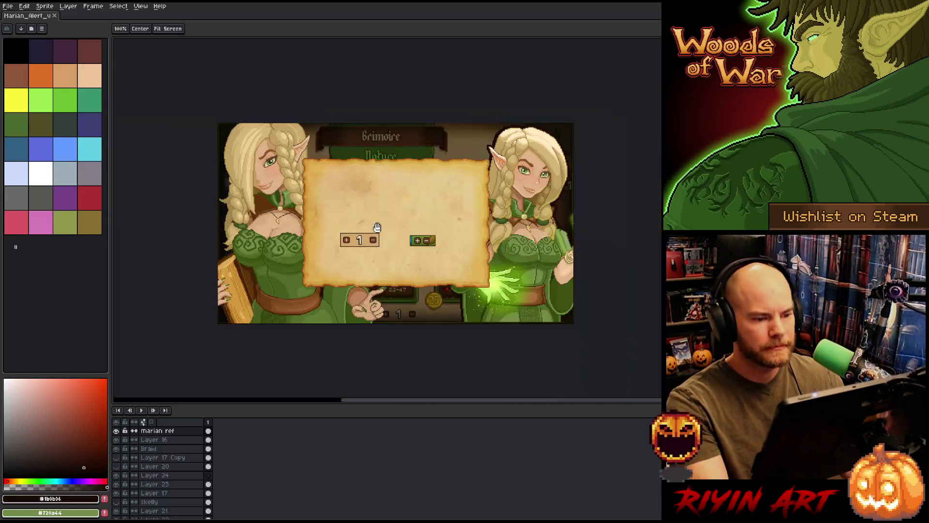
scroll(376, 225, "up", 1)
scroll(357, 269, "up", 1)
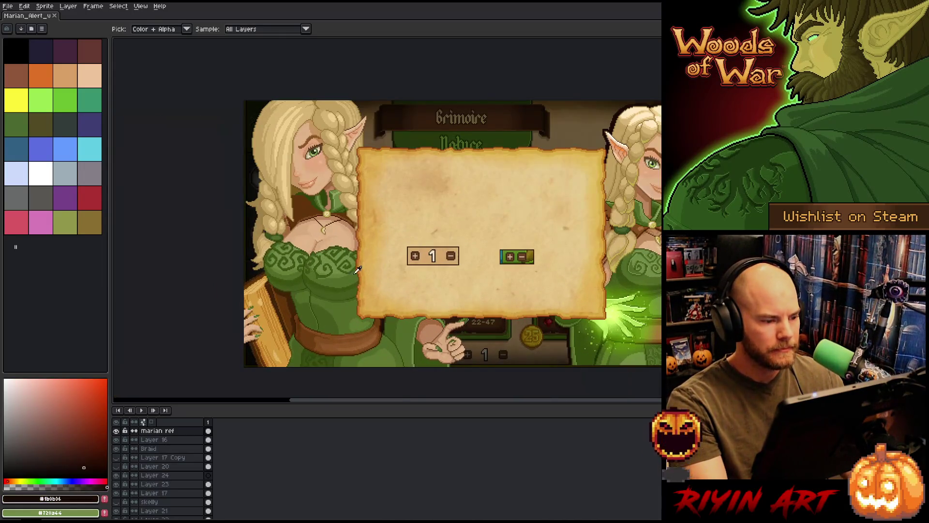
left_click(117, 431)
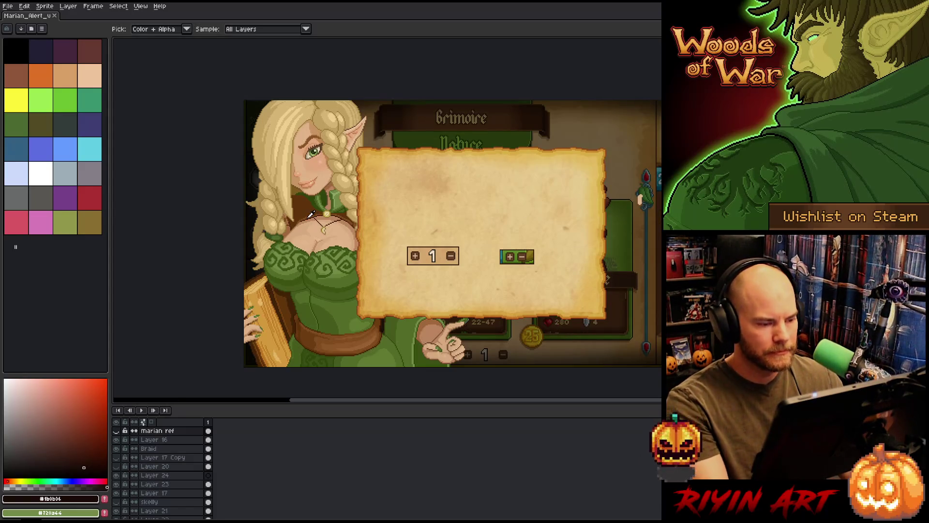
key("space")
left_click_drag(343, 220, 314, 232)
scroll(314, 232, "up", 1)
scroll(322, 228, "up", 1)
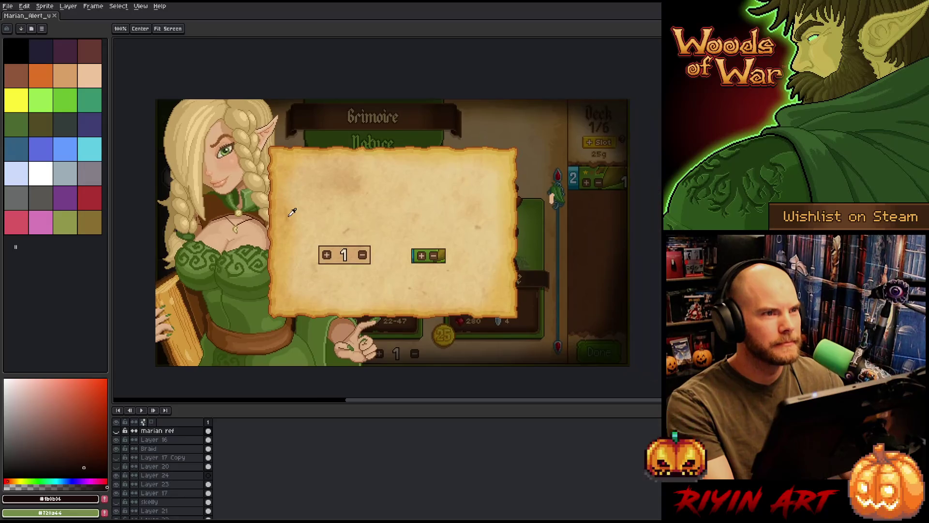
scroll(291, 208, "up", 1)
left_click(177, 114, "ctrl")
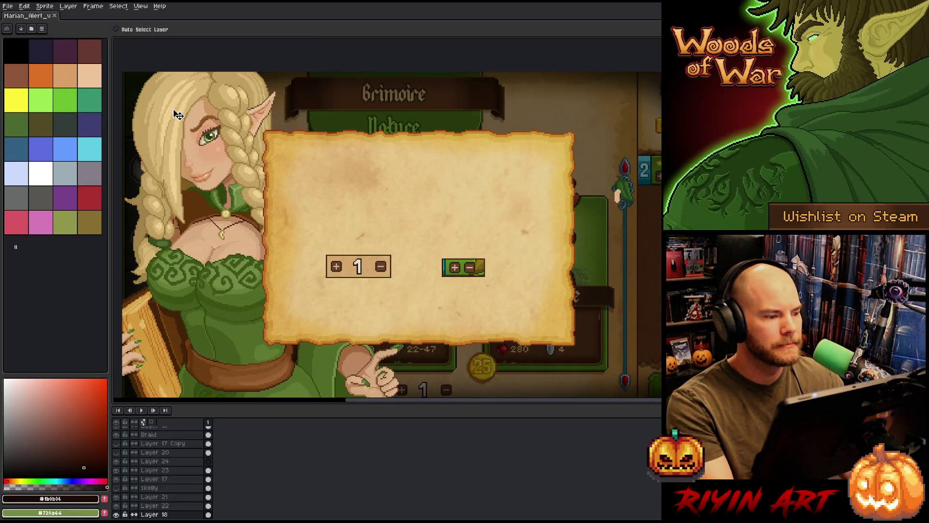
scroll(127, 494, "down", 2)
scroll(127, 498, "down", 2)
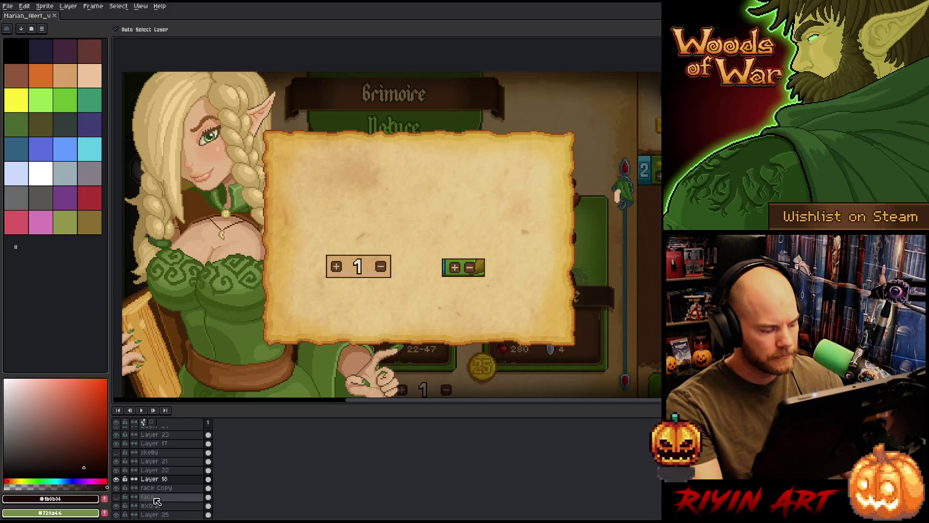
Delete the face and art ref layers via Delete Layer.
right_click(156, 500)
left_click(176, 484)
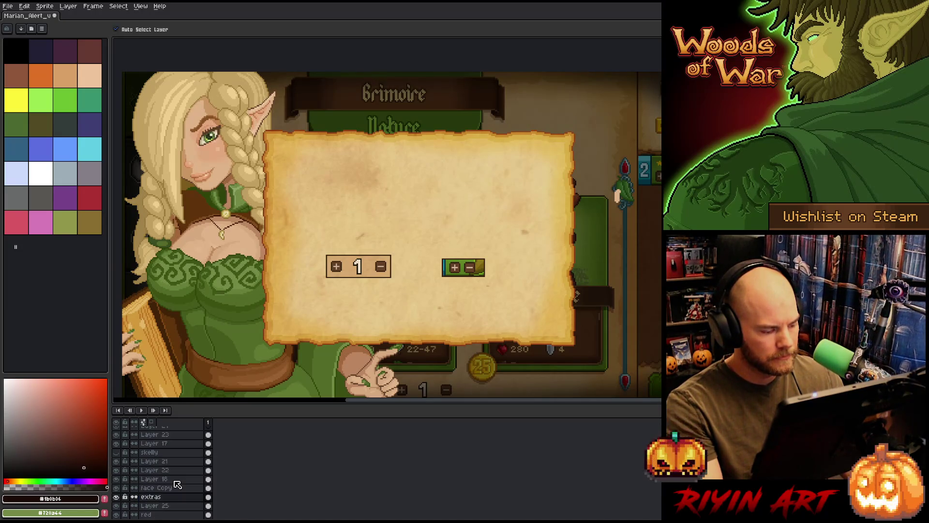
scroll(177, 485, "down", 2)
scroll(177, 485, "down", 2)
scroll(178, 486, "down", 2)
scroll(181, 487, "down", 2)
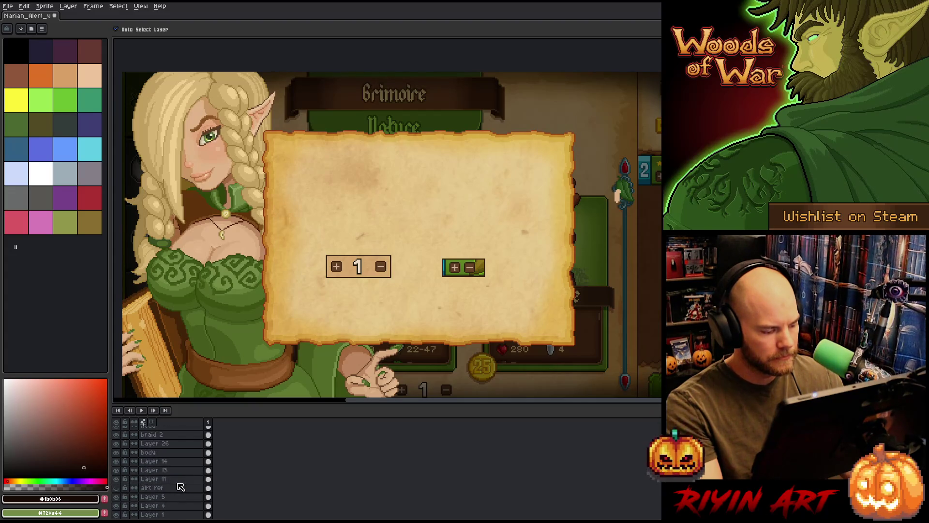
right_click(181, 487)
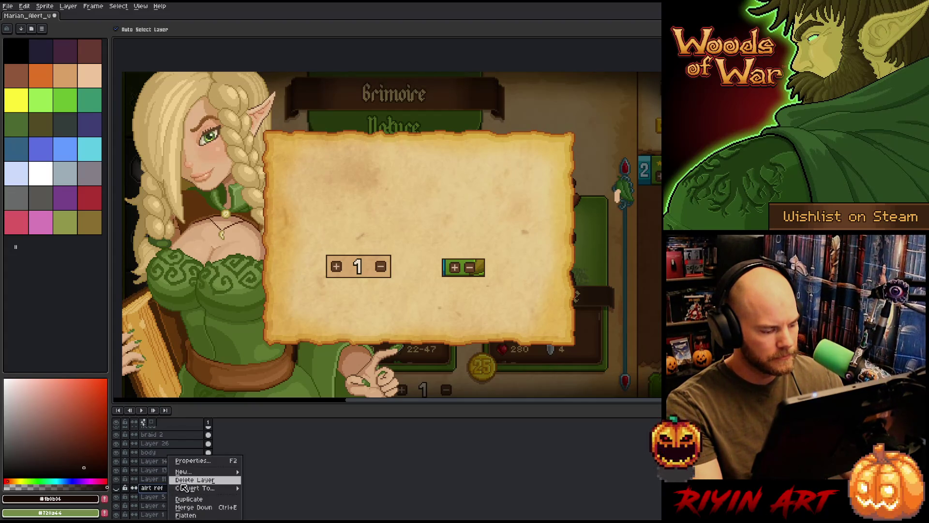
left_click(188, 483)
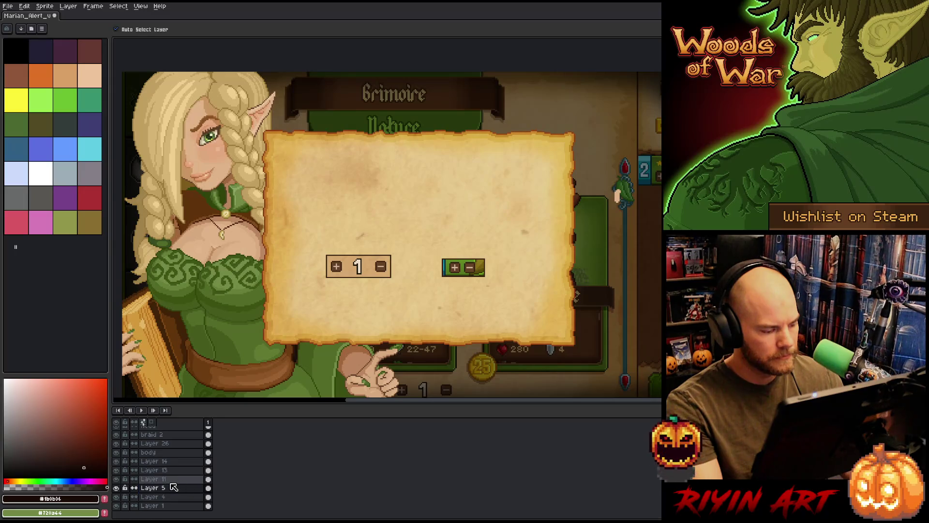
left_click(120, 481)
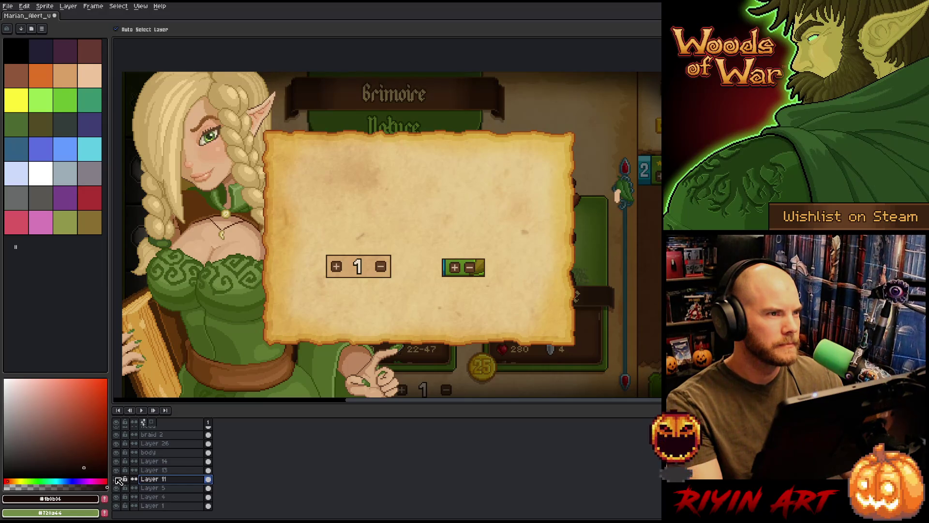
Toggle Layer 13's visibility to check its hand and harp, leaving it shown.
left_click(156, 472)
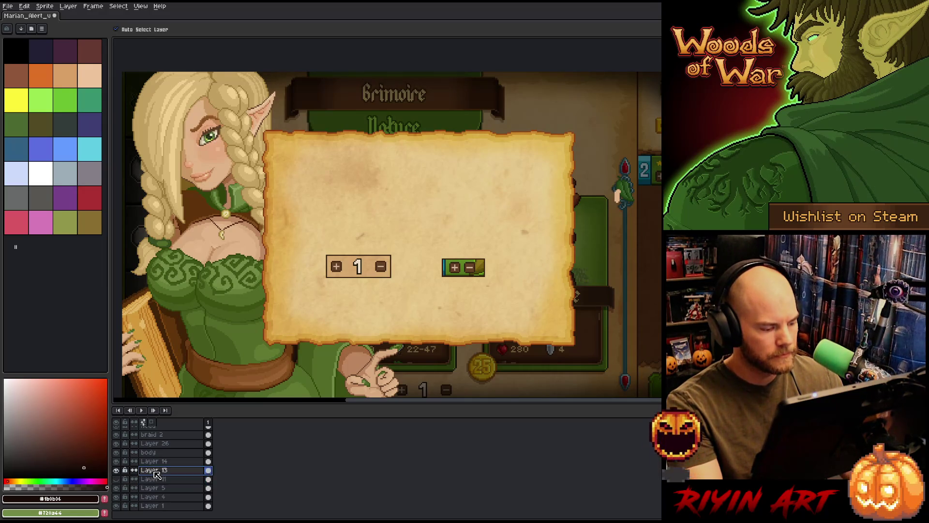
left_click(117, 470)
left_click(116, 471)
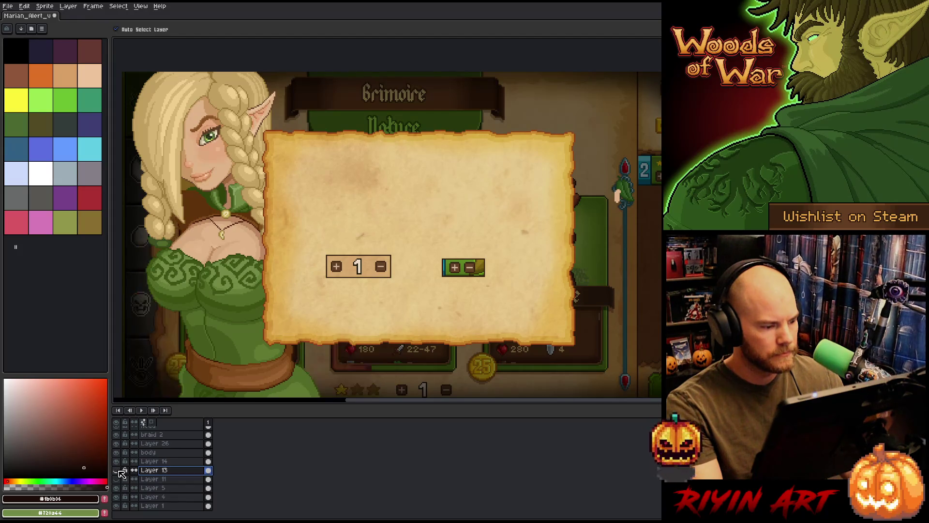
left_click(117, 471)
left_click_drag(334, 294, 358, 282)
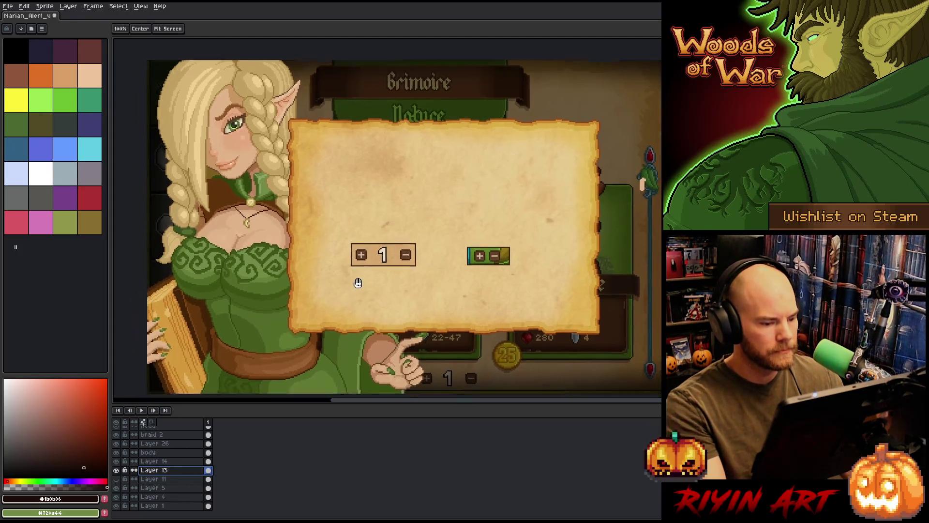
scroll(358, 282, "down", 1)
scroll(371, 273, "down", 1)
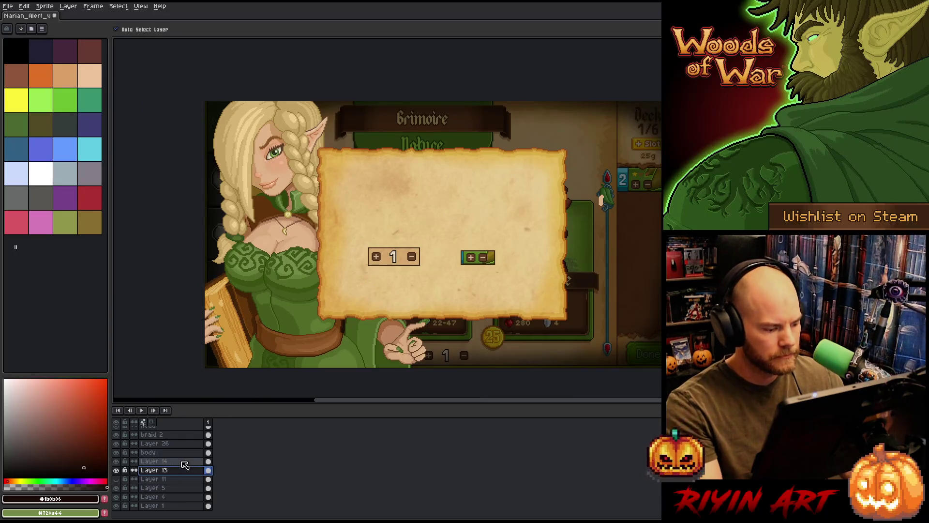
scroll(170, 436, "up", 5)
Select skelly, quanity and marian ref layers in turn, ending with Layer 16 active.
left_click(170, 430)
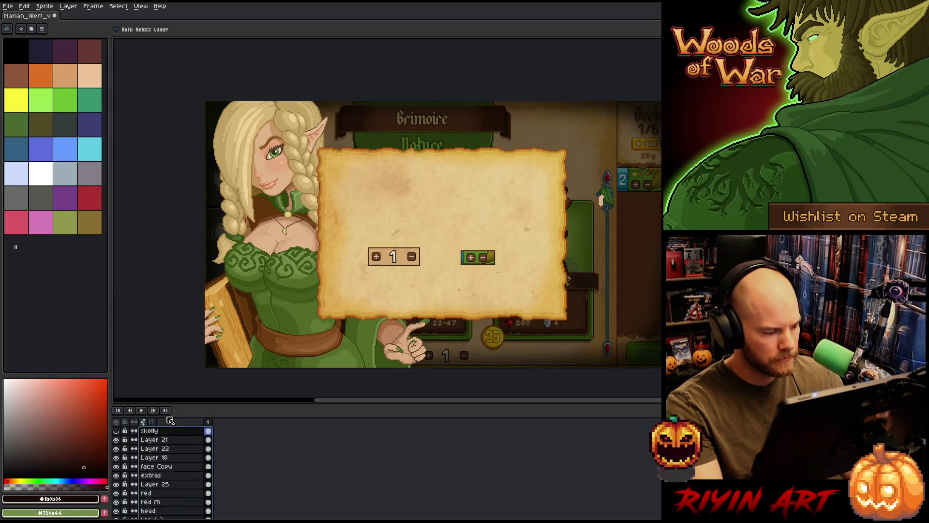
scroll(170, 450, "down", 4)
left_click(166, 439)
left_click_drag(161, 486, 157, 460)
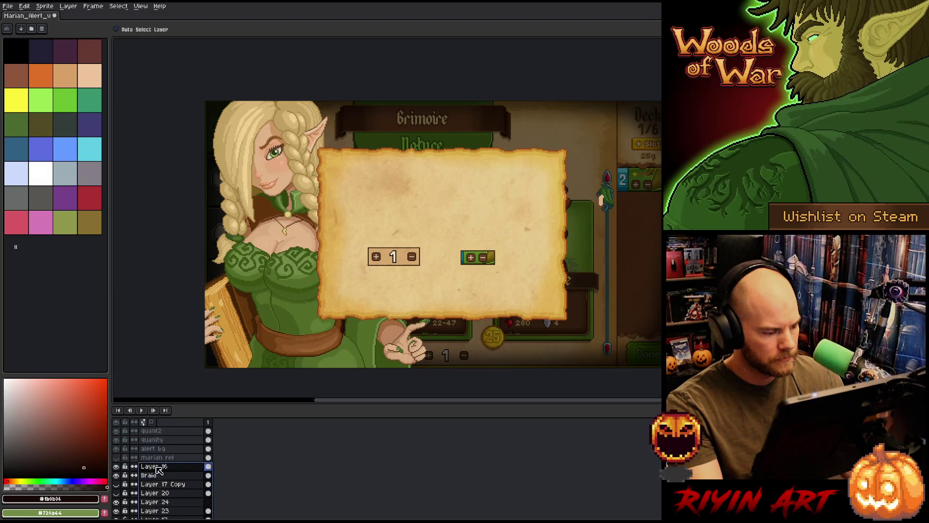
left_click(157, 467)
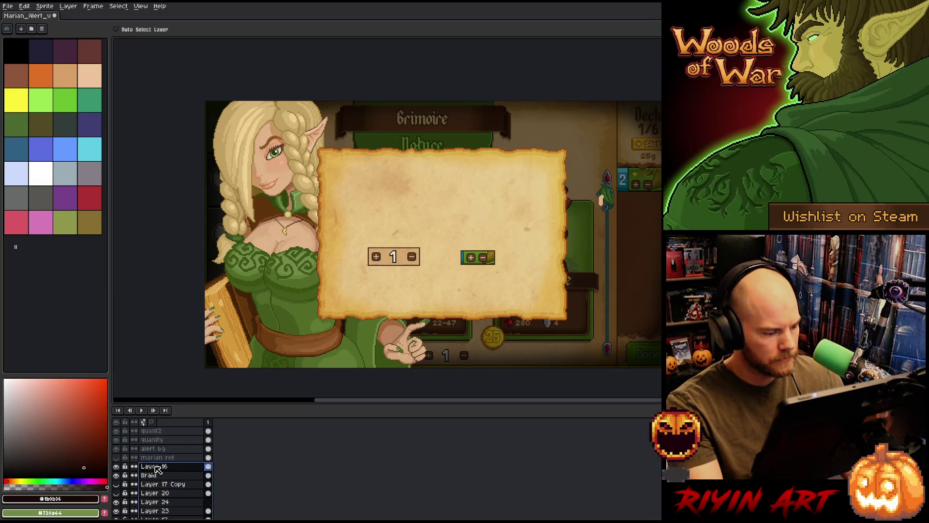
Group Layer 16 and others into Group 1, collapse it and duplicate the group.
right_click(157, 468)
mouse_move(174, 472)
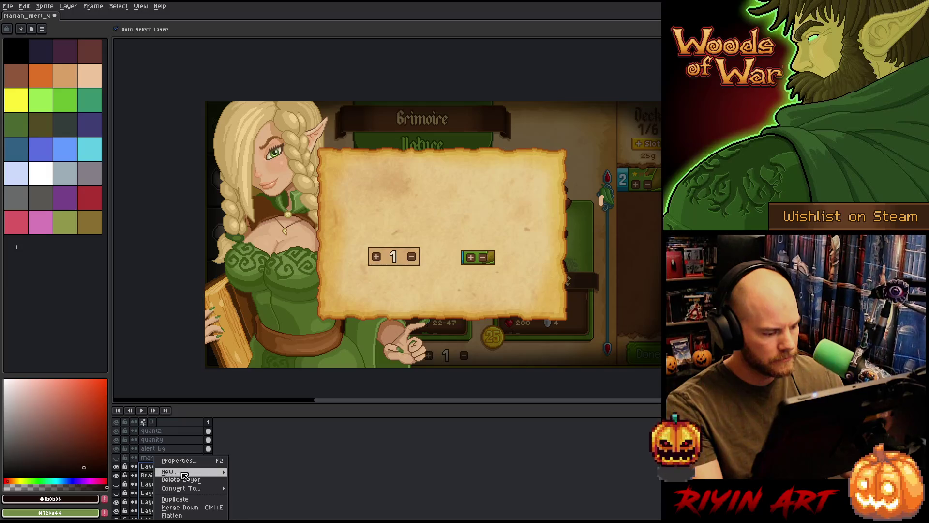
left_click(274, 481)
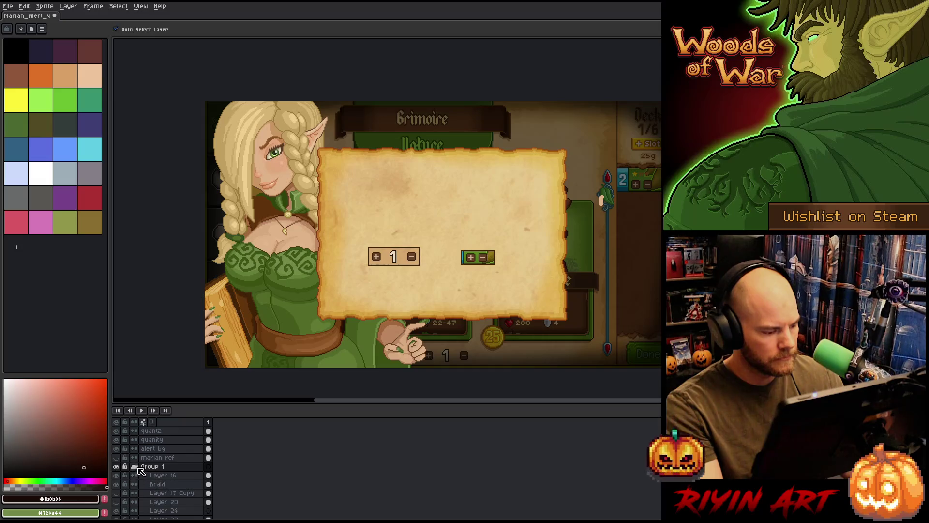
left_click(134, 466)
right_click(152, 472)
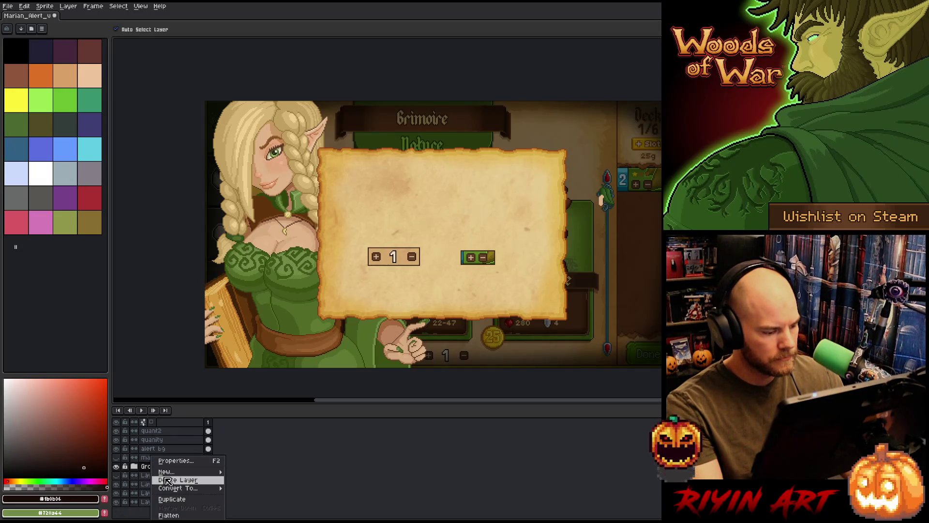
left_click(177, 501)
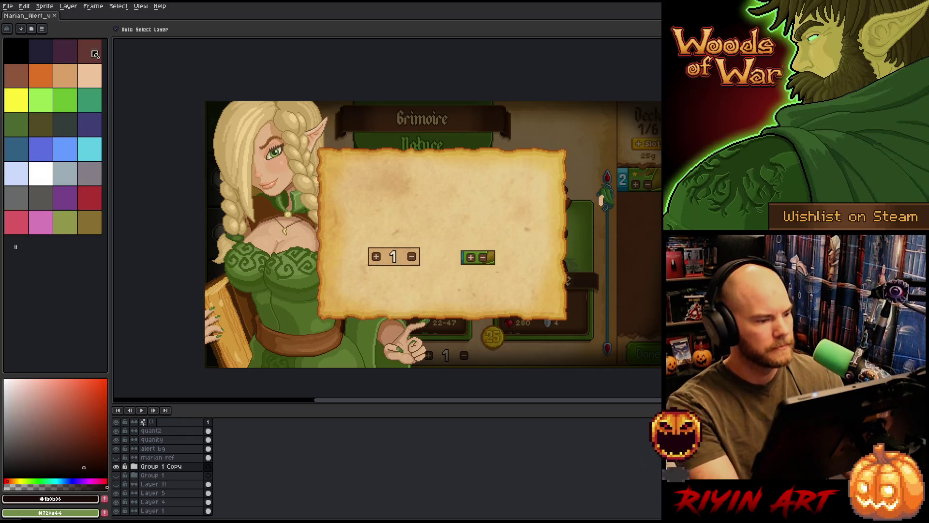
Save the mockup as Marian_Alert_v2.aseprite via File > Save As.
left_click(8, 6)
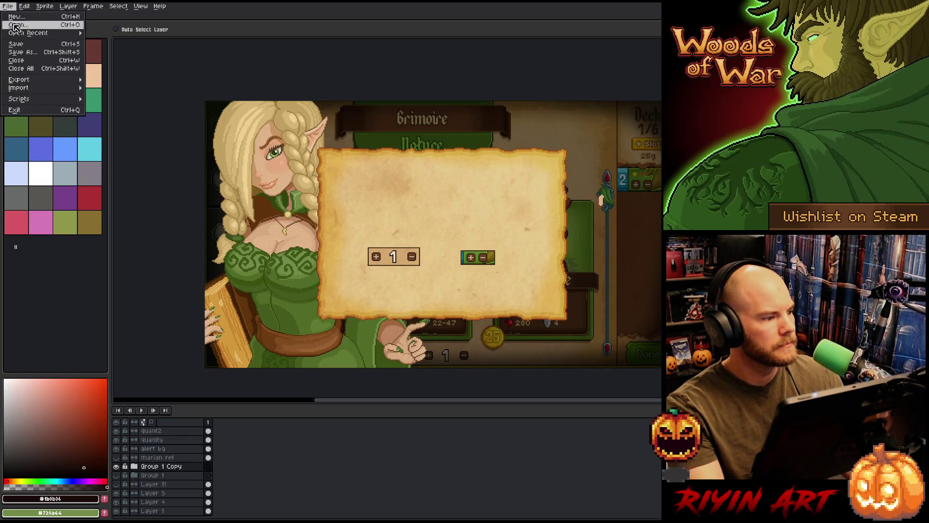
left_click(25, 53)
left_click(270, 324)
type("_v2")
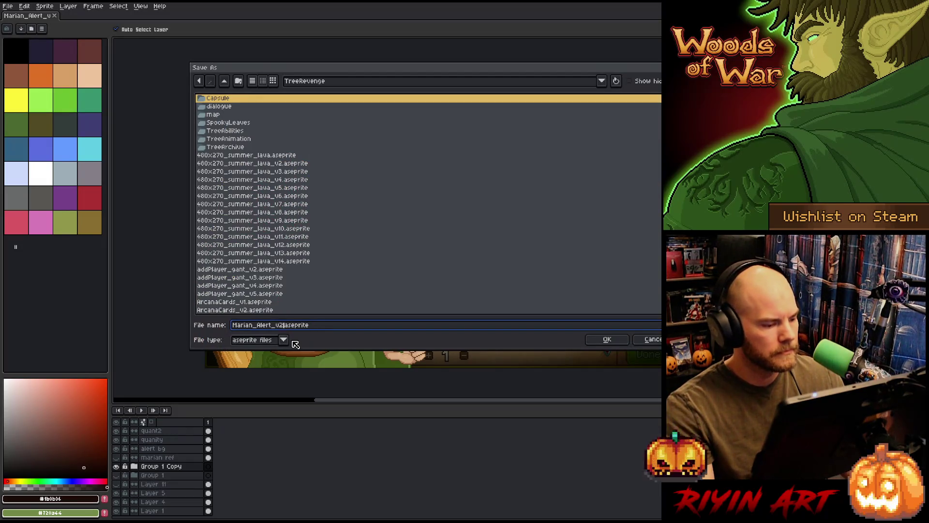
key("Return")
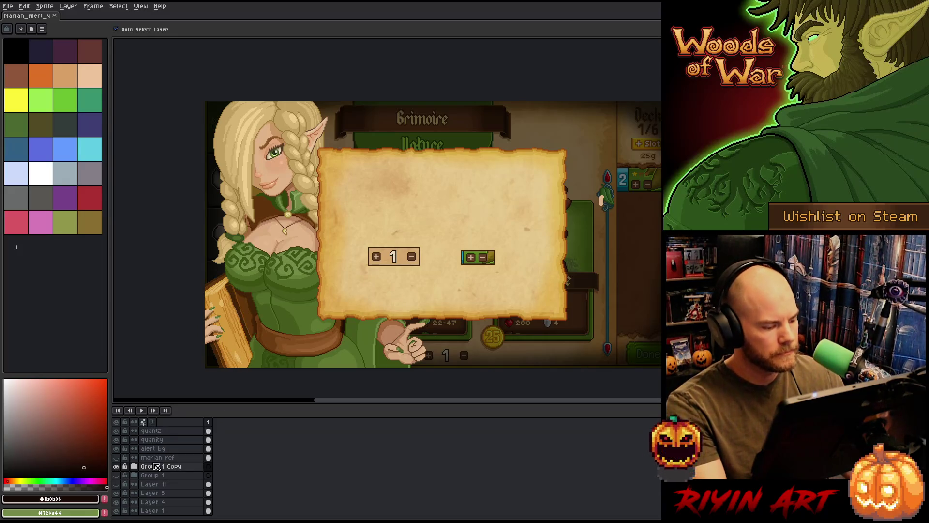
Expand Group 1 Copy and delete the hidden Layer 17 Copy inside it.
left_click(135, 471)
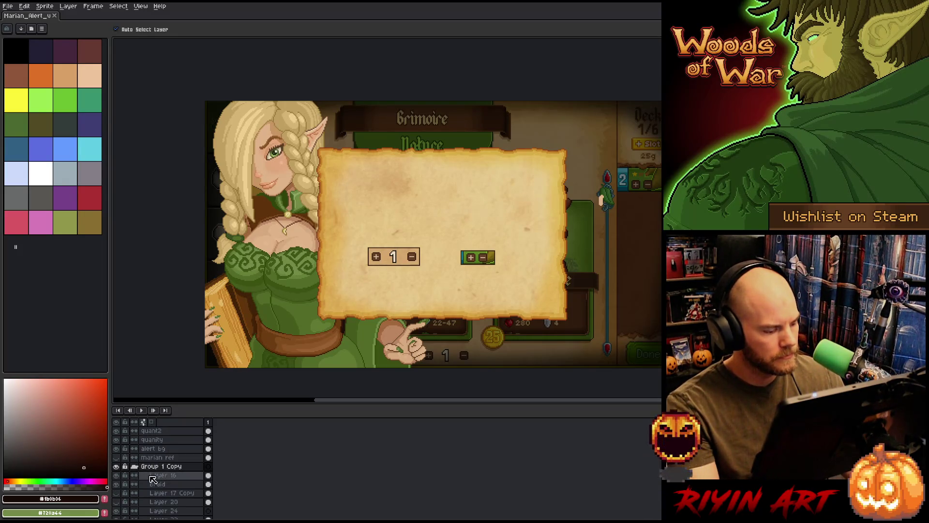
left_click(168, 495)
scroll(168, 495, "down", 1)
scroll(171, 488, "down", 2)
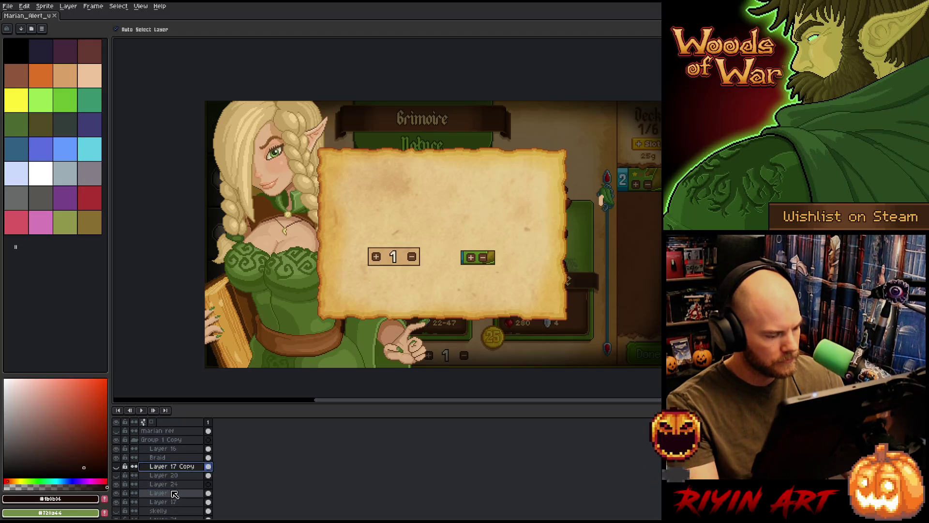
right_click(172, 477)
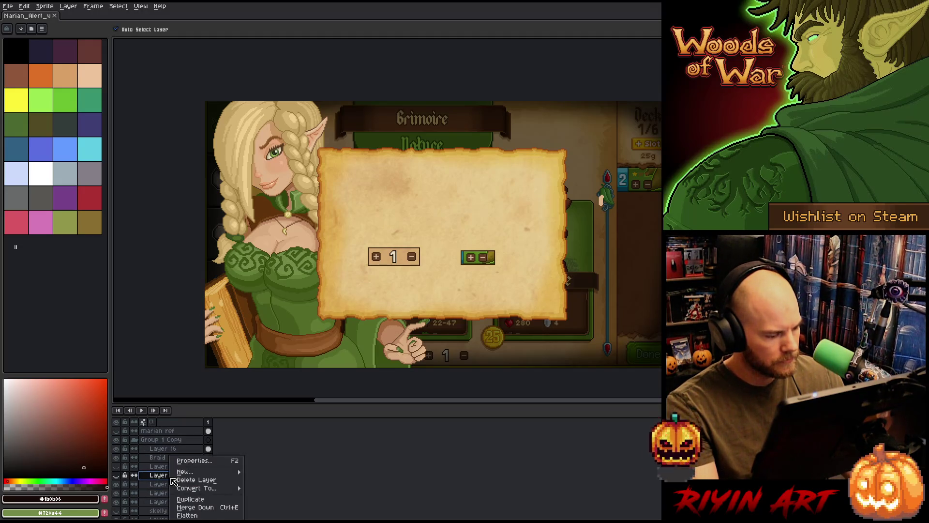
left_click(186, 479)
right_click(165, 473)
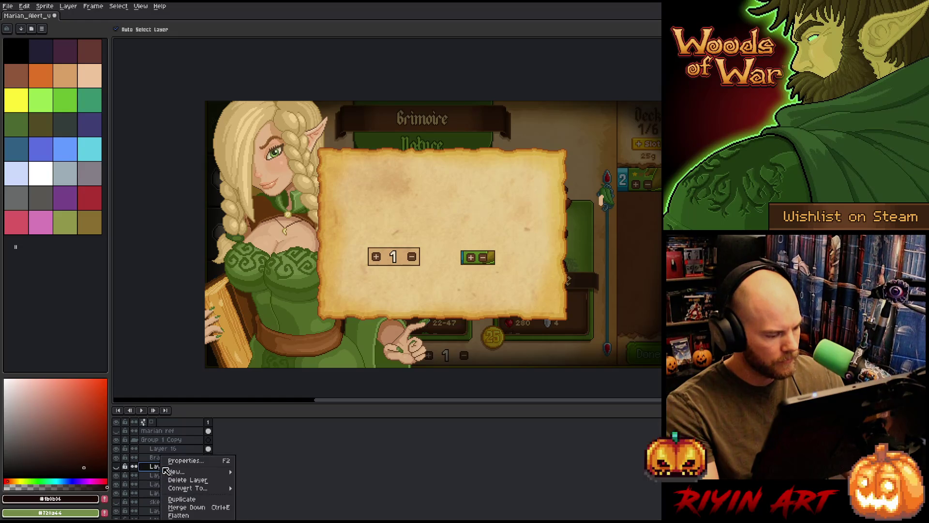
left_click(188, 480)
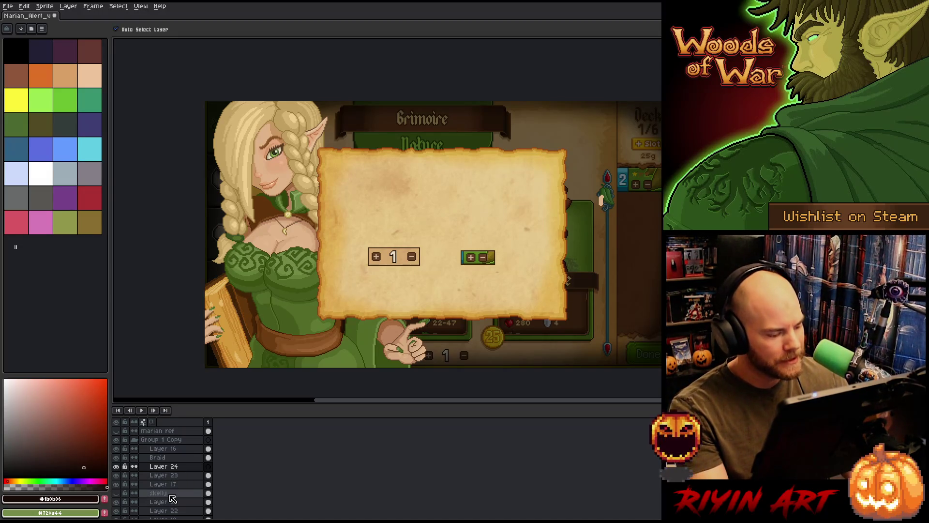
Briefly show the skelly layer's skull face, then hide it again.
right_click(174, 494)
left_click(119, 494)
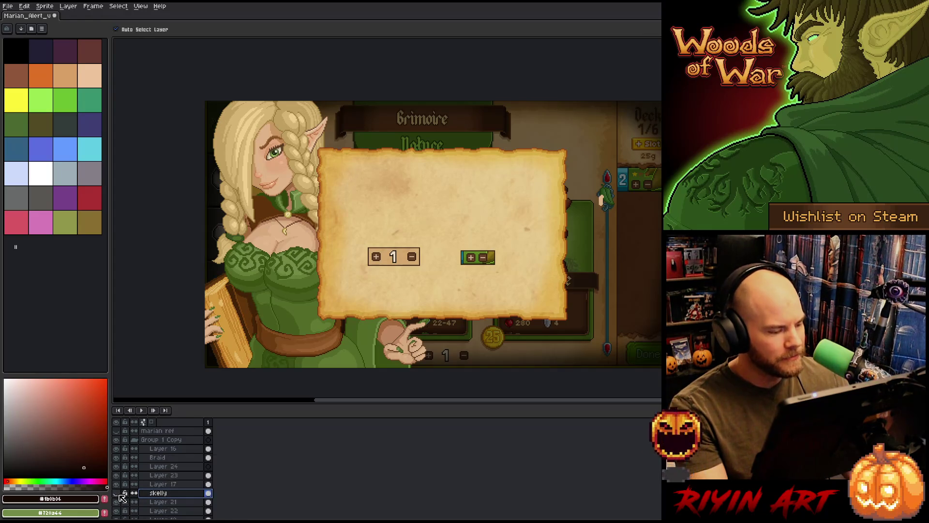
left_click(118, 494)
scroll(127, 494, "down", 3)
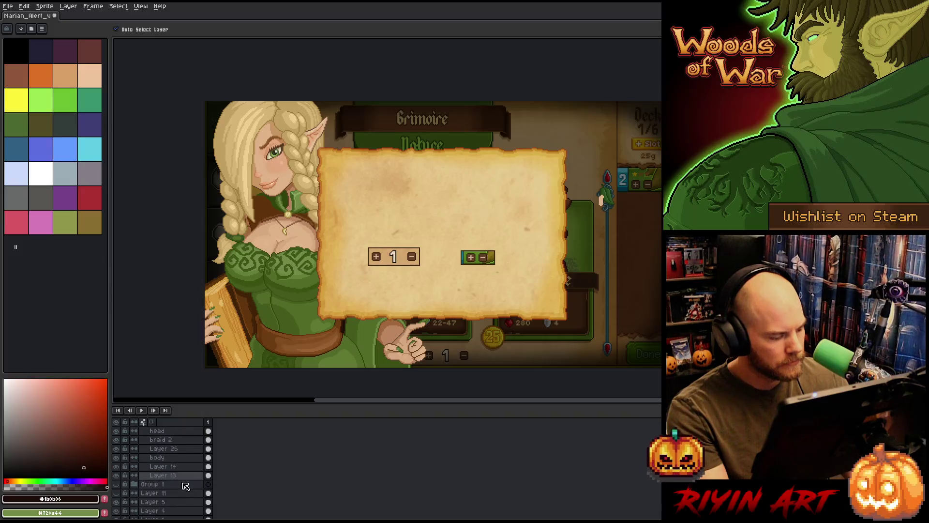
scroll(131, 492, "down", 2)
scroll(137, 488, "down", 2)
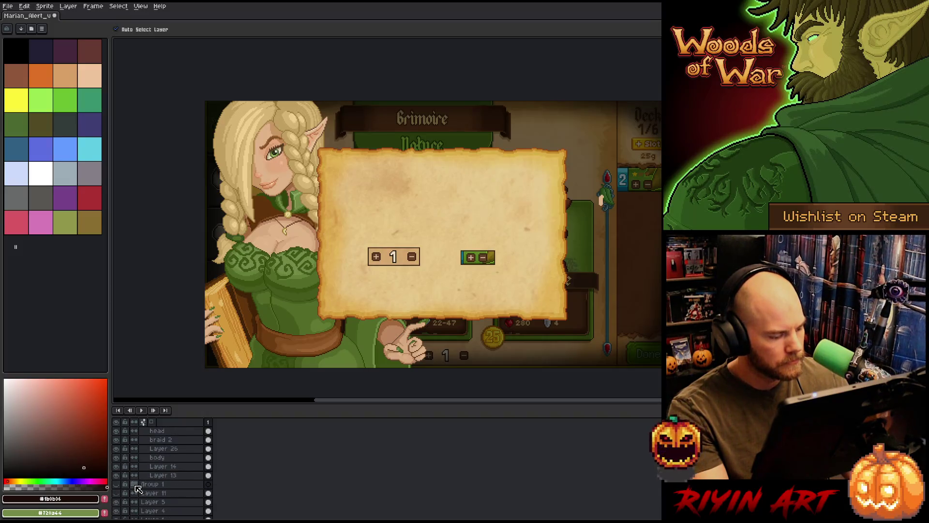
scroll(145, 485, "up", 3)
scroll(166, 480, "up", 3)
scroll(166, 480, "up", 2)
scroll(164, 474, "up", 2)
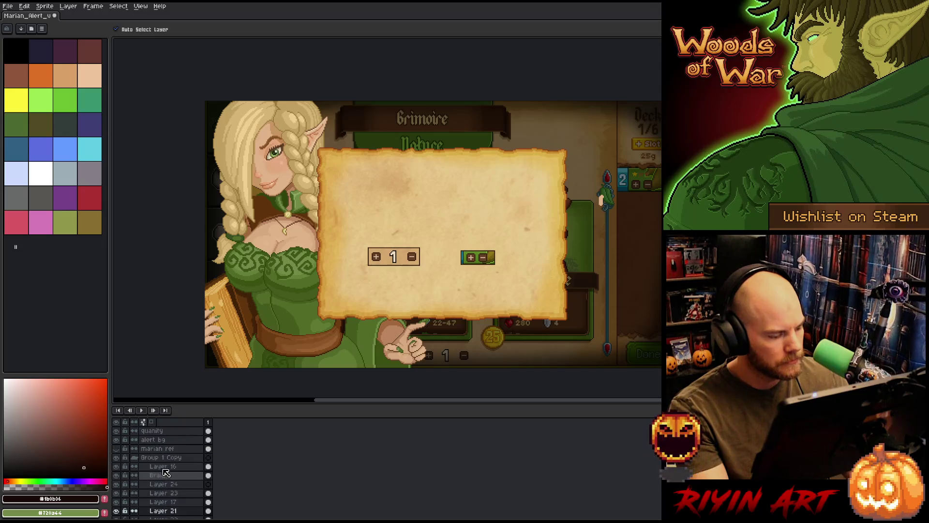
scroll(162, 465, "up", 2)
Flatten Group 1 Copy into a single Flattened layer and toggle it to check the result.
left_click(161, 459)
right_click(161, 463)
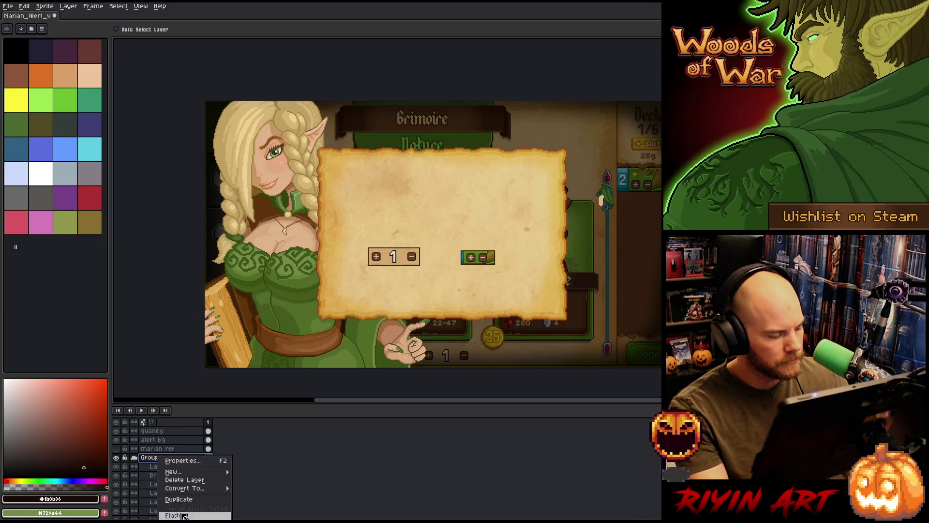
left_click(185, 515)
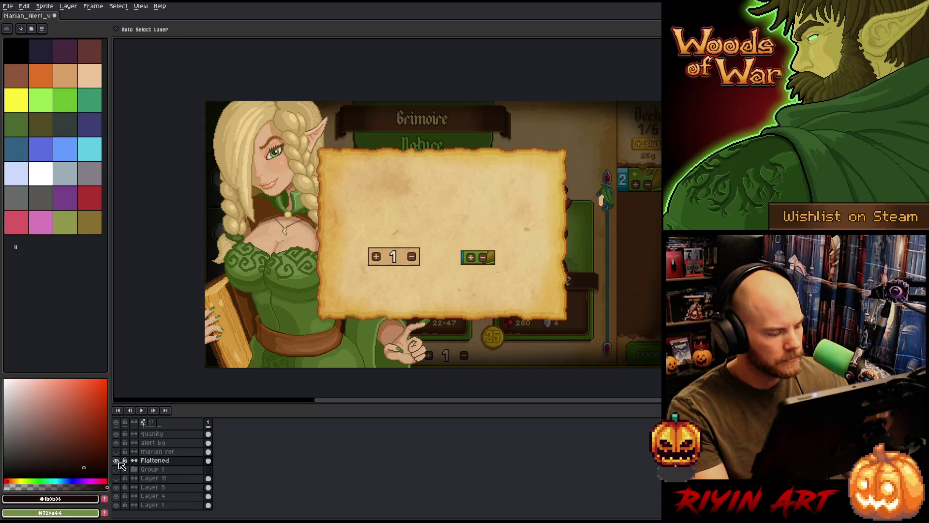
left_click(117, 461)
left_click(116, 461)
left_click(117, 461)
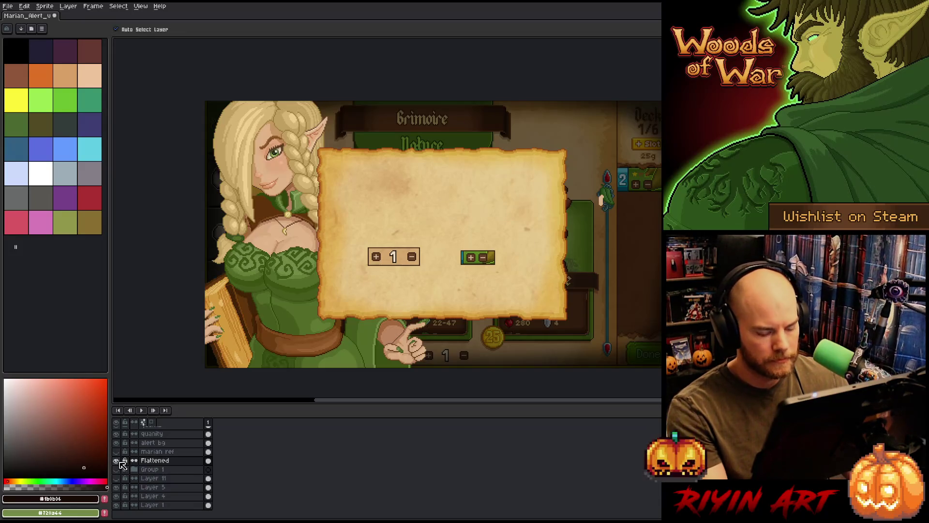
key("m")
mouse_move(514, 164)
left_mouse_down()
mouse_move(632, 222)
mouse_move(663, 250)
left_mouse_up()
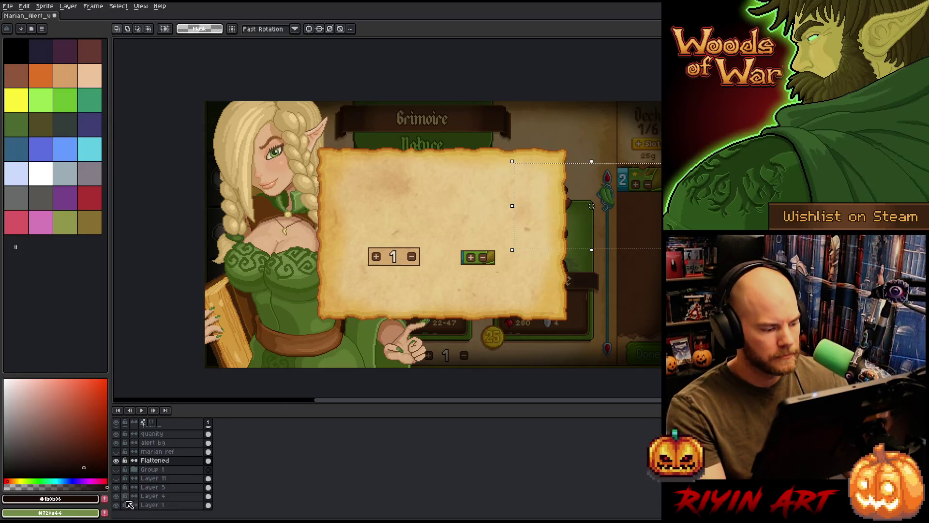
left_click(117, 460)
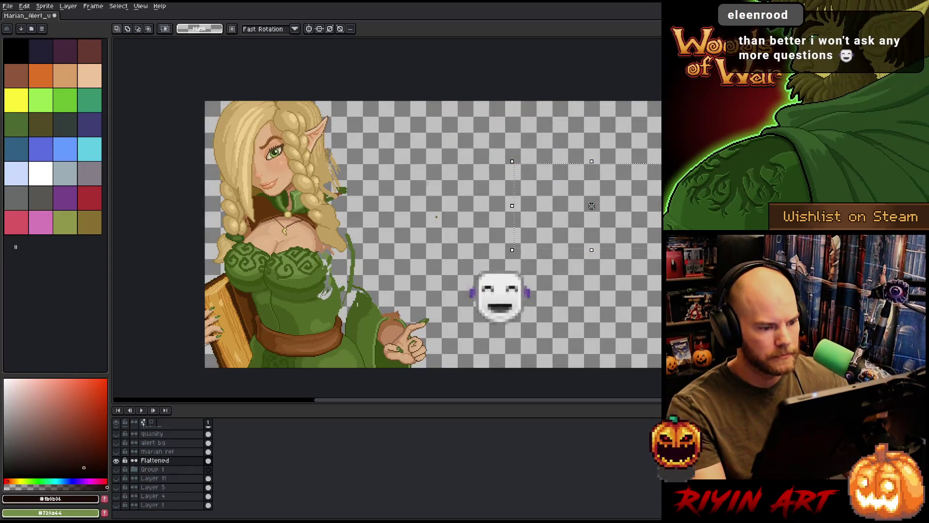
left_click_drag(414, 181, 469, 252)
key("ctrl+d")
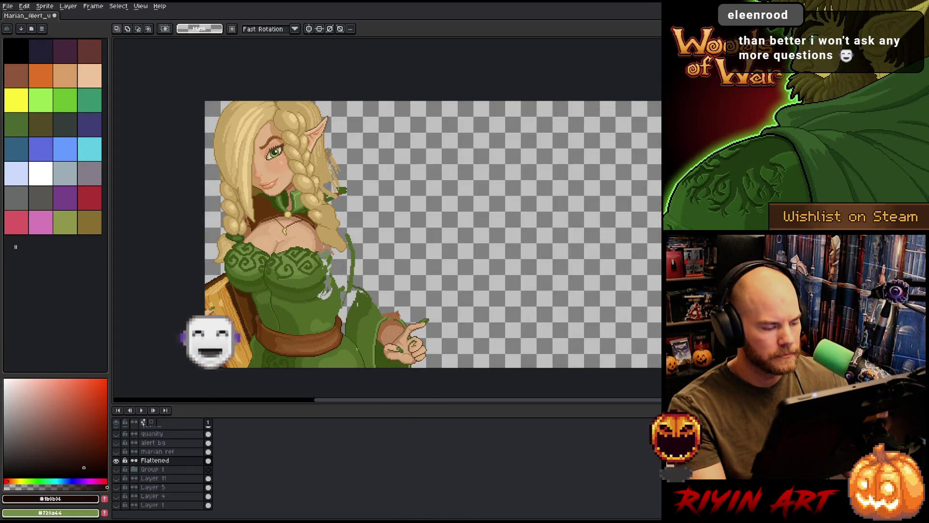
scroll(285, 370, "up", 1)
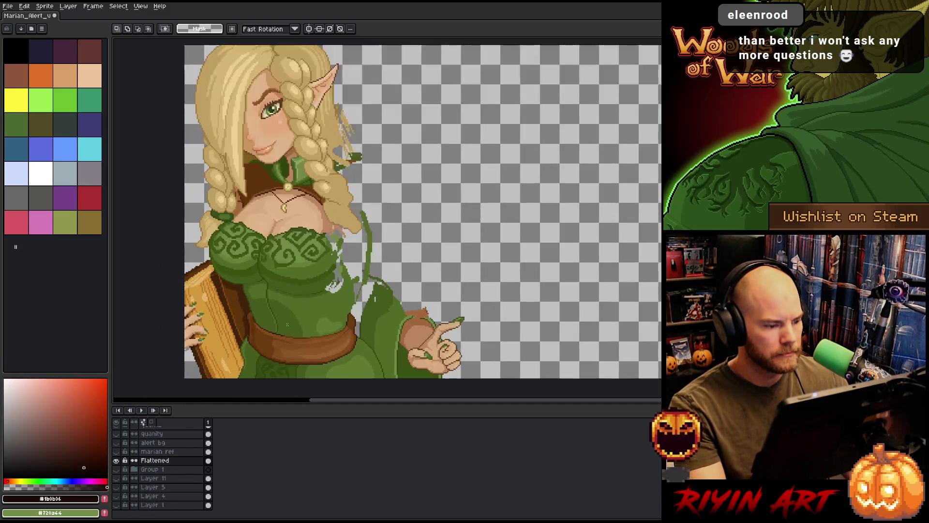
scroll(287, 324, "up", 2)
scroll(288, 324, "down", 3)
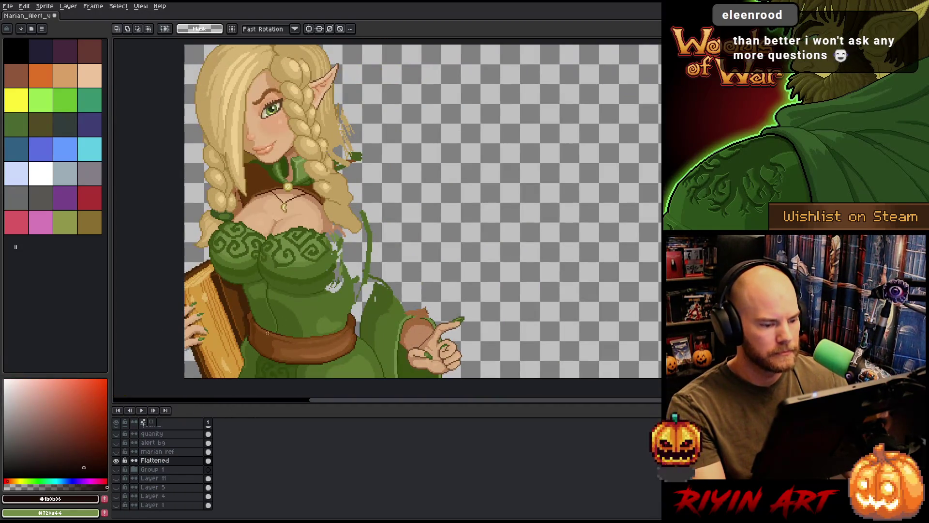
left_click(116, 461)
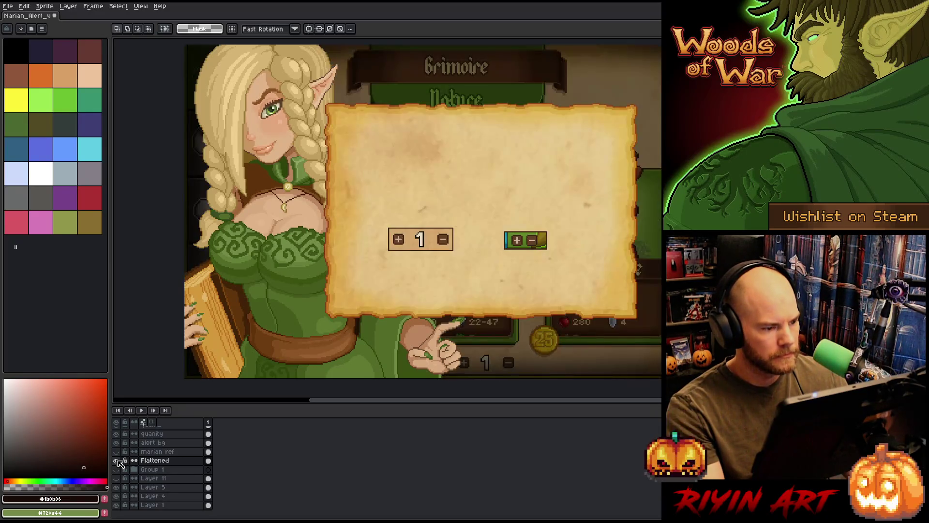
scroll(238, 236, "down", 1)
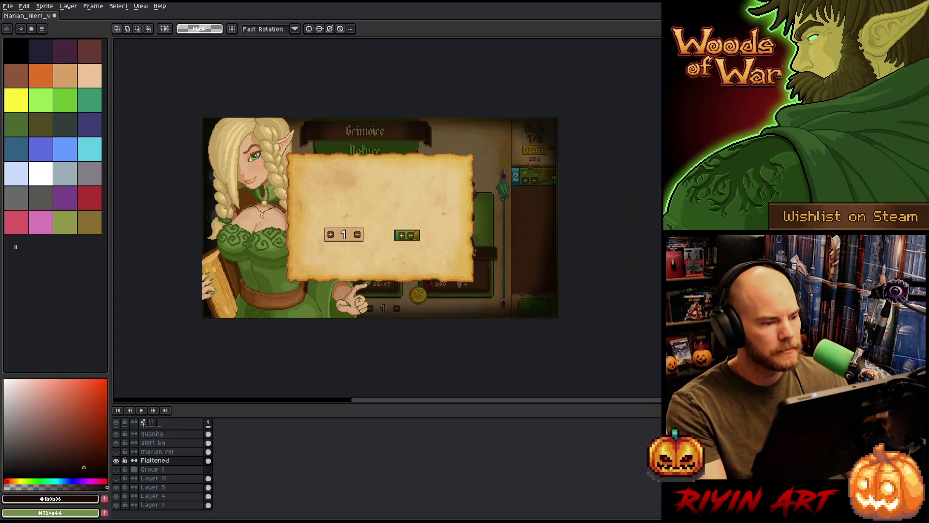
key("shift+o")
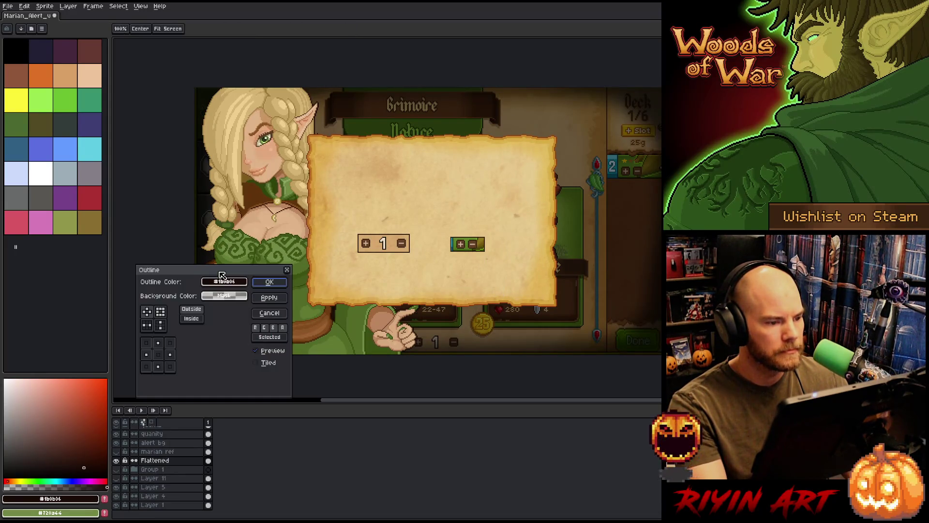
Apply the Outline effect to the flattened layer, cancel a second outline, and switch to the Pencil.
key("Return")
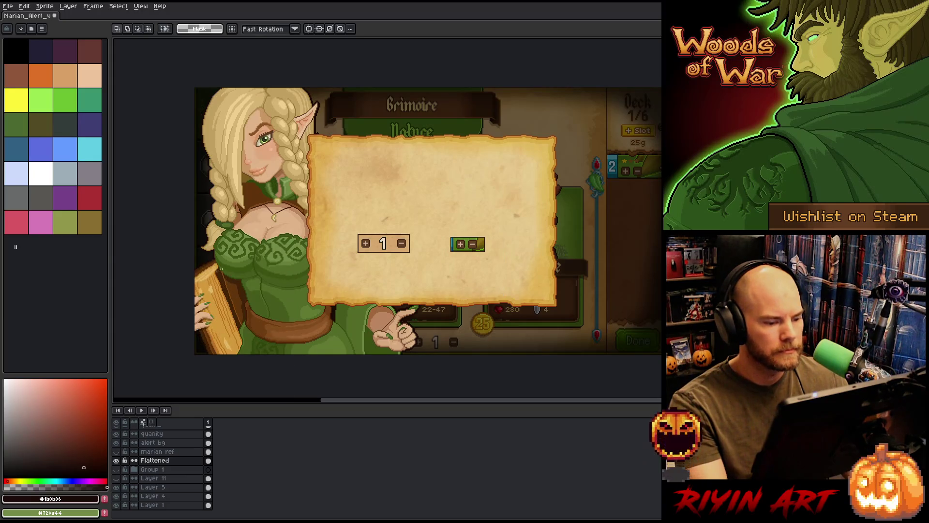
scroll(305, 102, "up", 3)
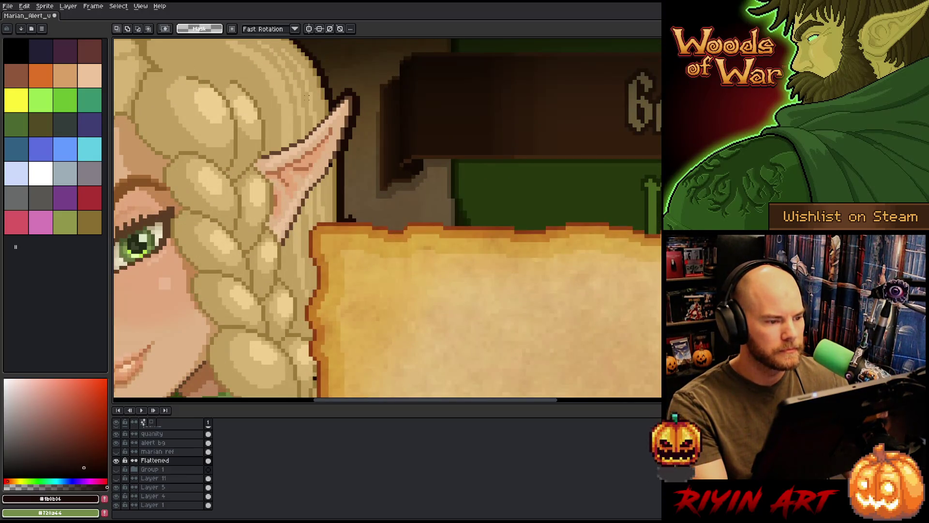
key("shift+o")
scroll(306, 97, "down", 2)
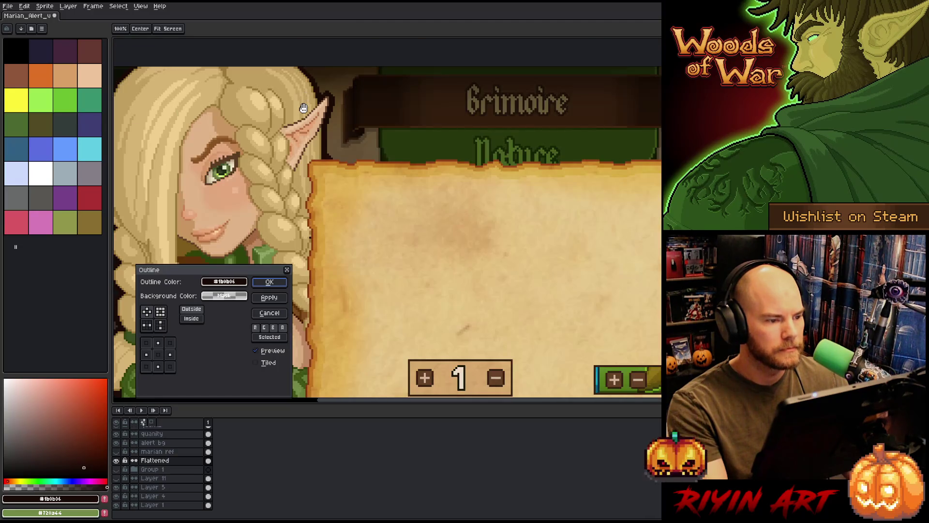
scroll(304, 108, "down", 2)
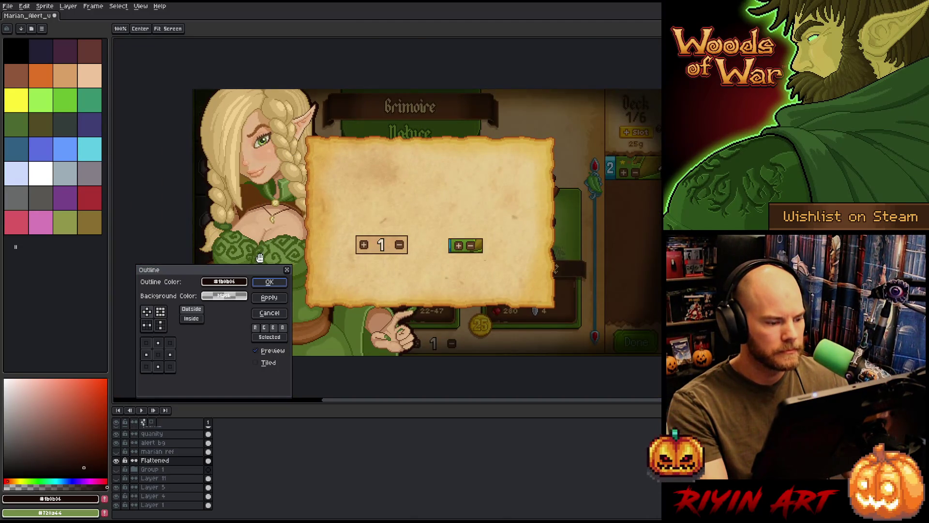
left_click(266, 313)
scroll(282, 107, "up", 2)
scroll(281, 107, "up", 1)
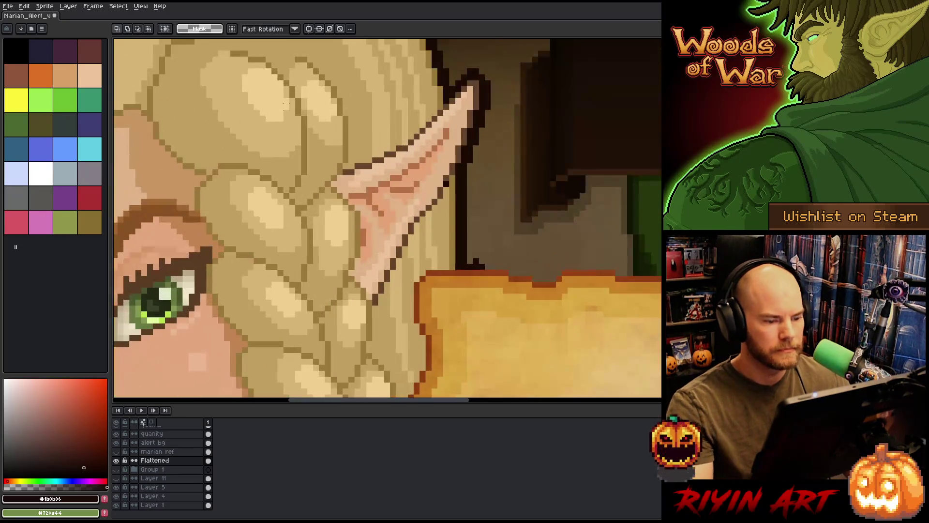
key("b")
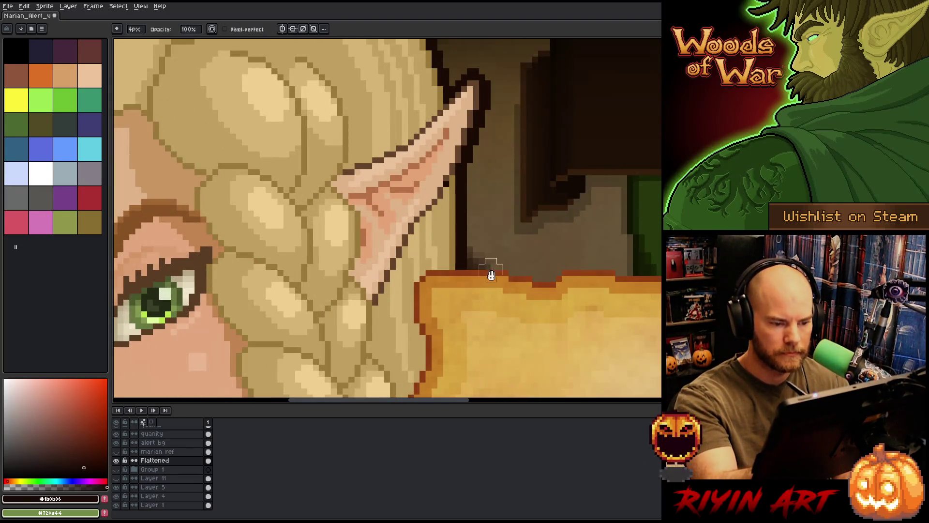
scroll(490, 275, "up", 1)
scroll(494, 184, "down", 1)
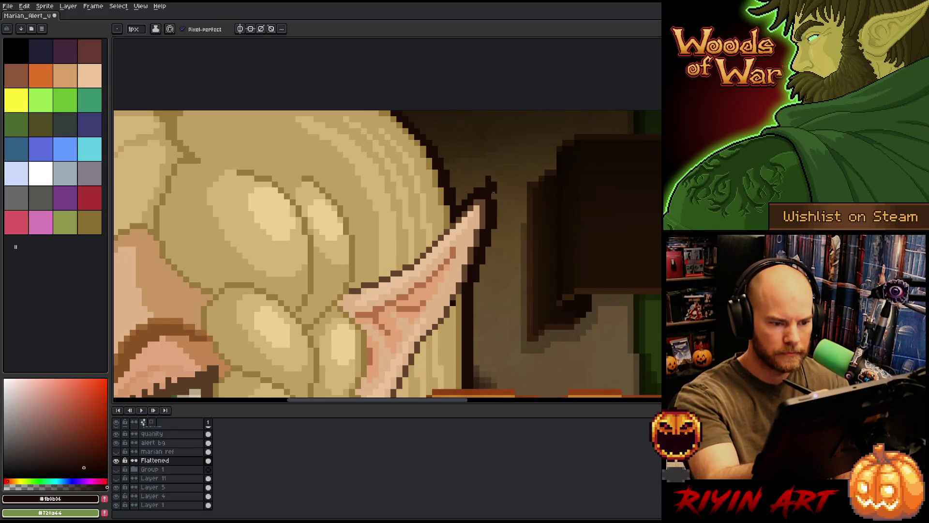
scroll(493, 181, "down", 1)
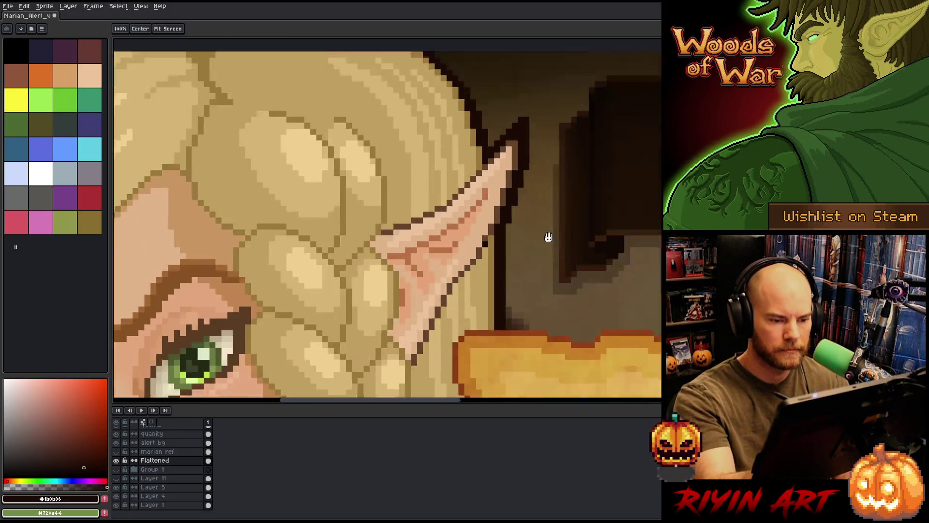
scroll(581, 214, "up", 1)
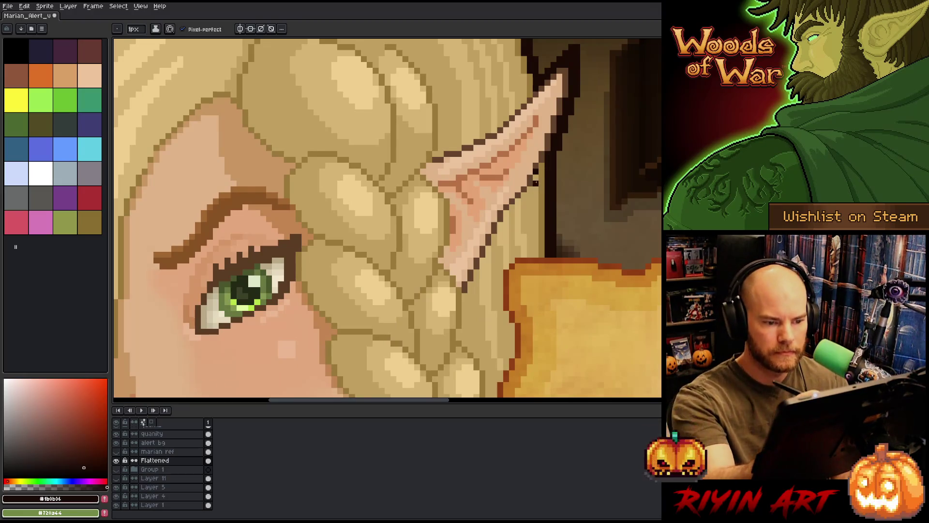
Sample a colour near the ear, frame the whole character and hide the editor panels for a full-screen view.
left_click(539, 165, "alt")
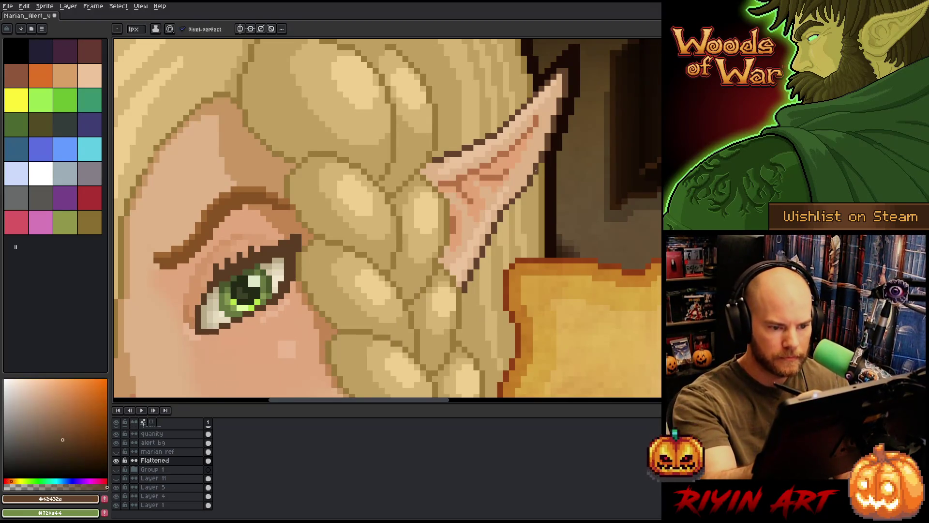
scroll(478, 238, "down", 2)
left_click_drag(476, 239, 381, 165)
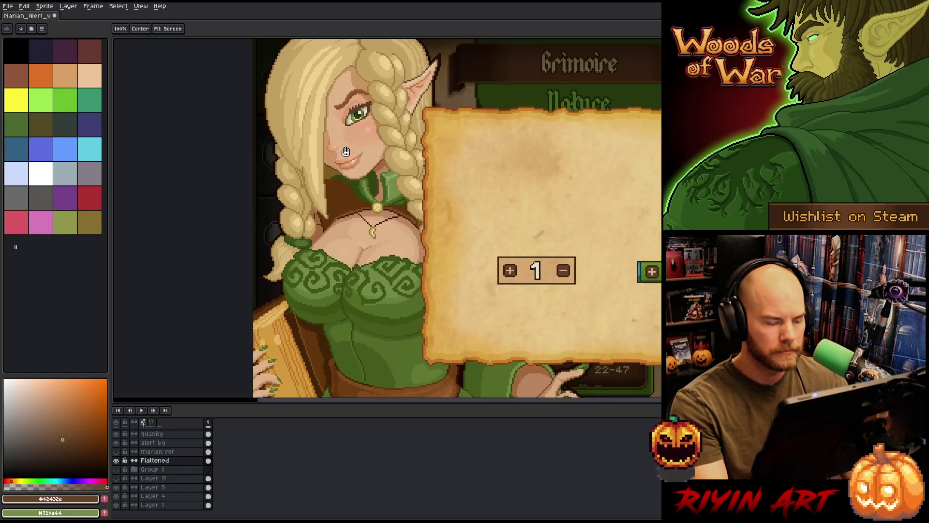
scroll(458, 219, "down", 1)
scroll(458, 218, "up", 1)
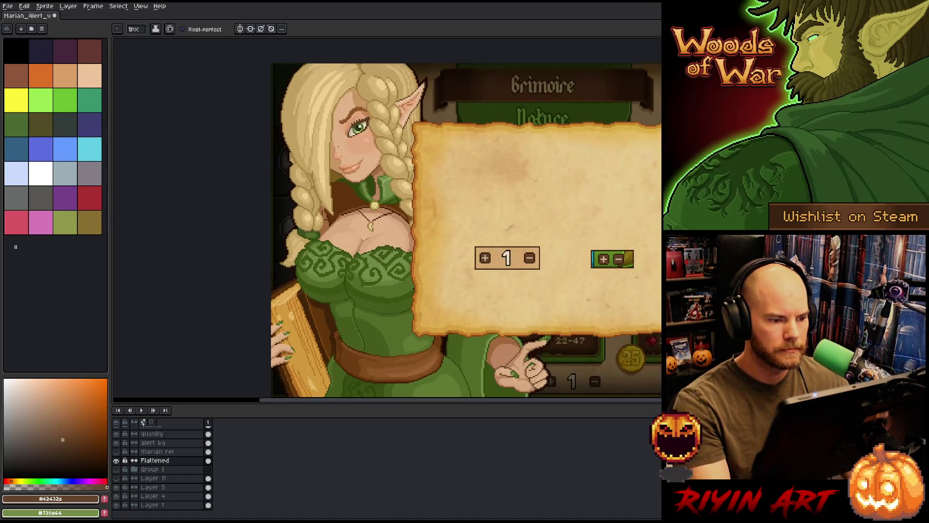
scroll(457, 218, "down", 1)
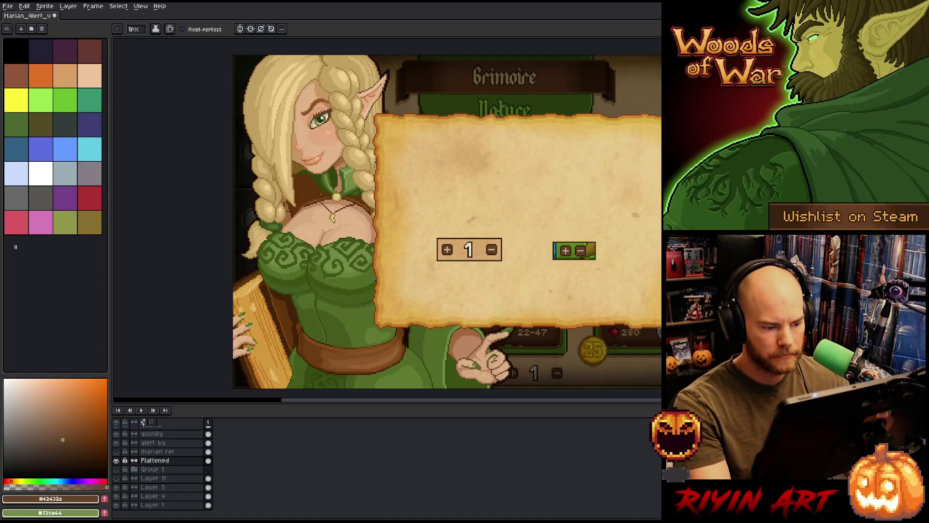
scroll(347, 175, "down", 1)
scroll(348, 176, "up", 1)
key("v")
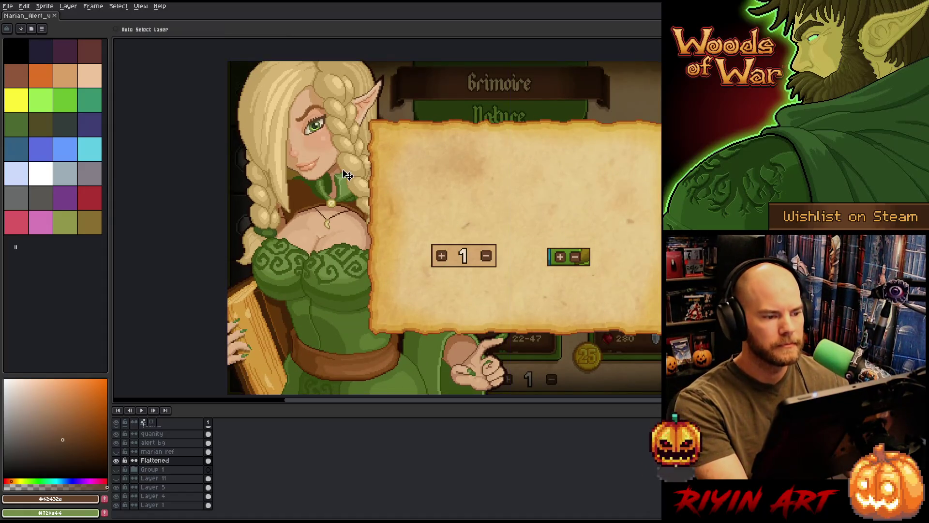
key("b")
scroll(400, 174, "up", 1)
scroll(365, 228, "up", 1)
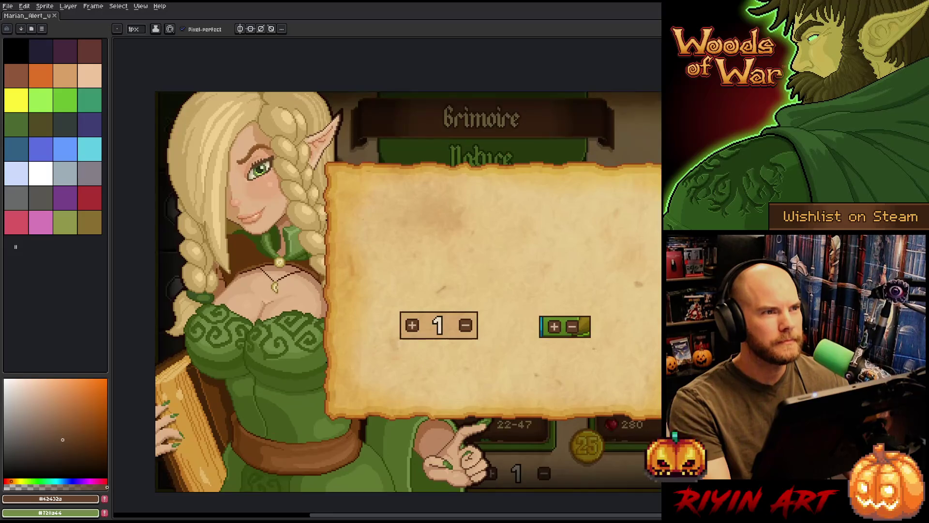
key("ctrl+f")
scroll(363, 224, "up", 1)
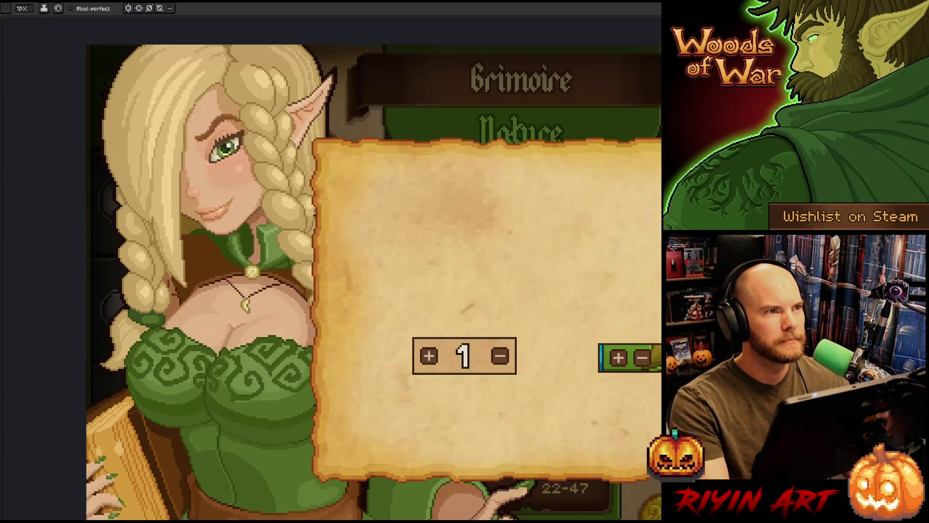
mouse_move(342, 244)
left_mouse_down()
mouse_move(175, 215)
mouse_move(272, 211)
mouse_move(288, 197)
mouse_move(234, 230)
mouse_move(245, 231)
left_mouse_up()
scroll(276, 210, "down", 1)
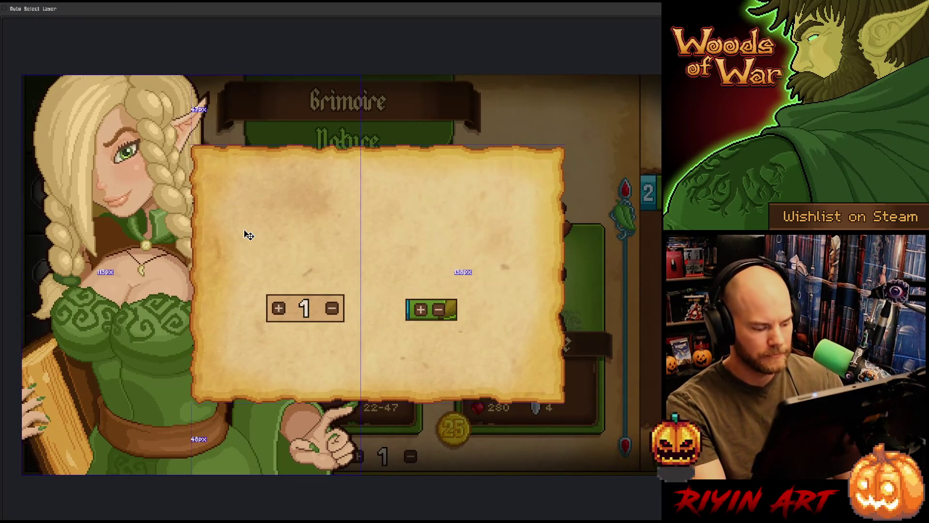
key("b")
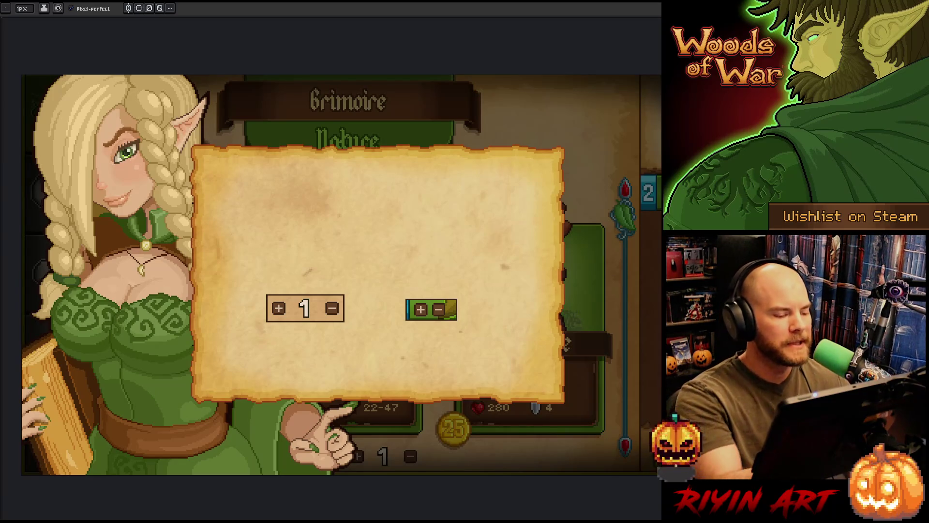
scroll(192, 349, "up", 2)
scroll(192, 348, "up", 2)
left_click(197, 349, "alt")
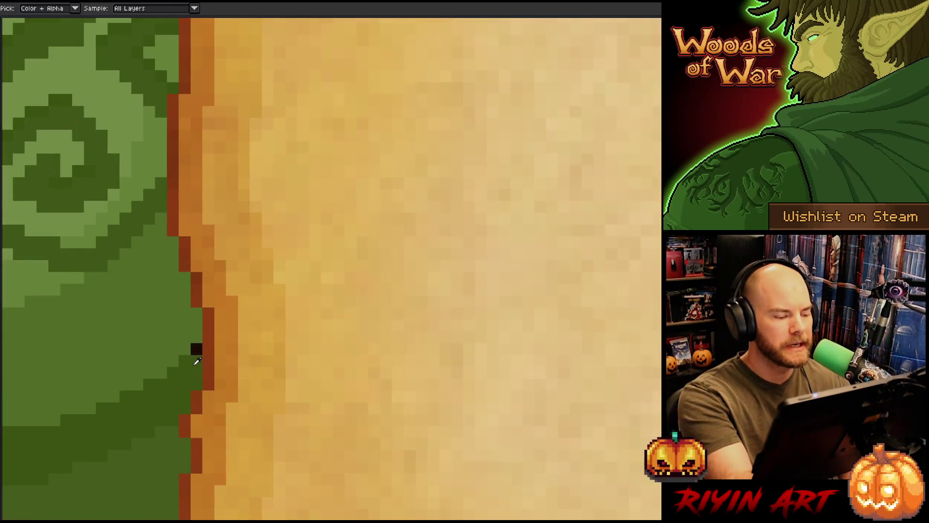
scroll(205, 330, "down", 3)
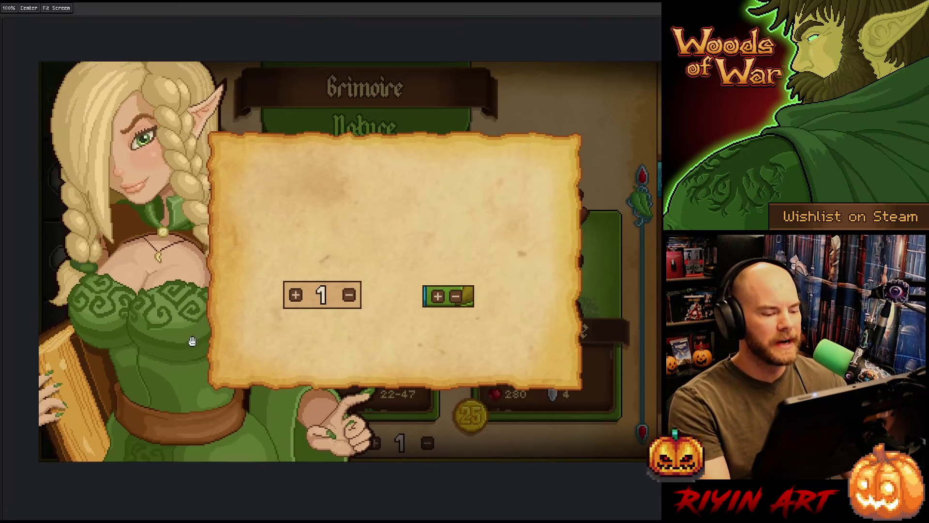
mouse_move(189, 339)
left_mouse_down()
mouse_move(228, 347)
mouse_move(205, 354)
left_mouse_up()
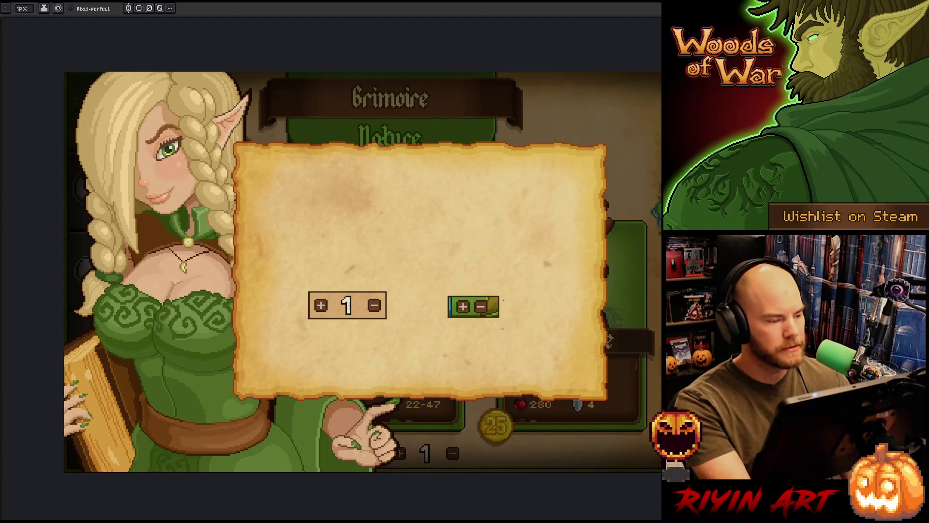
key("ctrl")
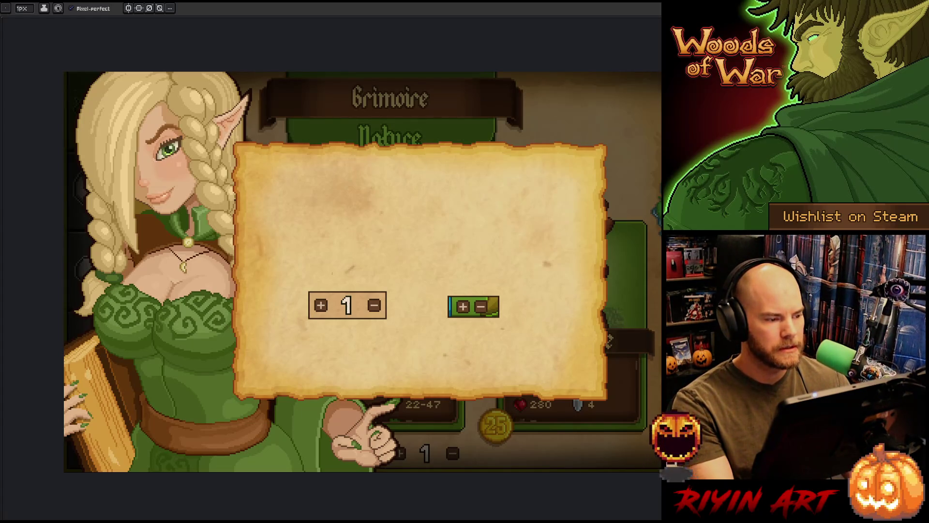
key("ctrl+Tab")
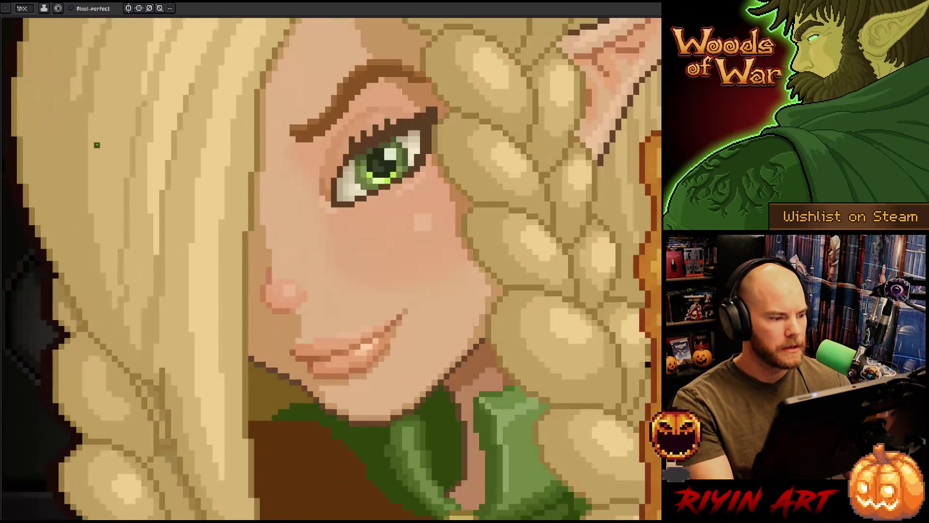
key("ctrl+Tab")
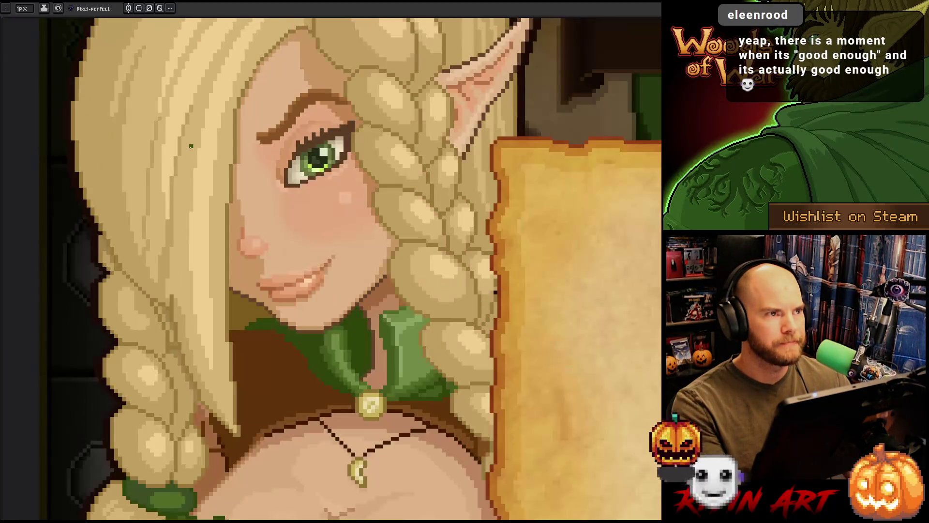
key("ctrl+Tab")
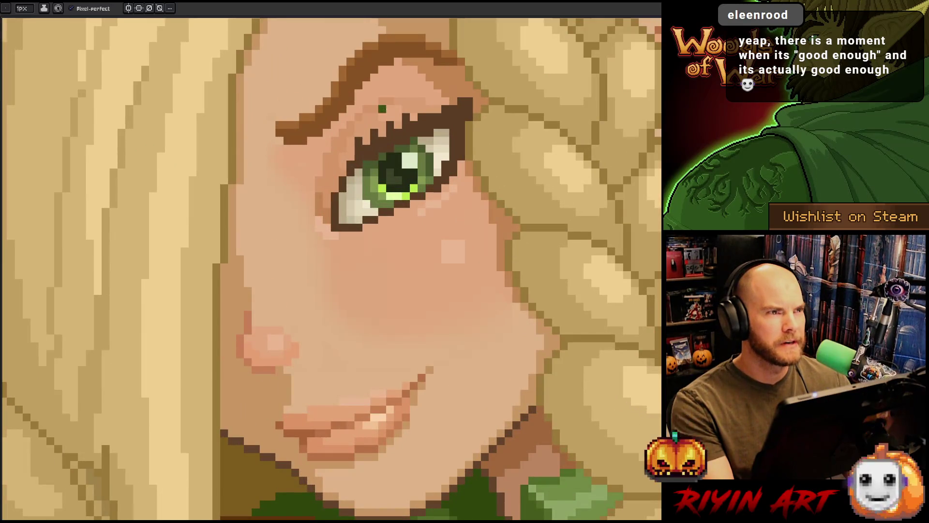
scroll(516, 323, "down", 1)
scroll(517, 323, "up", 1)
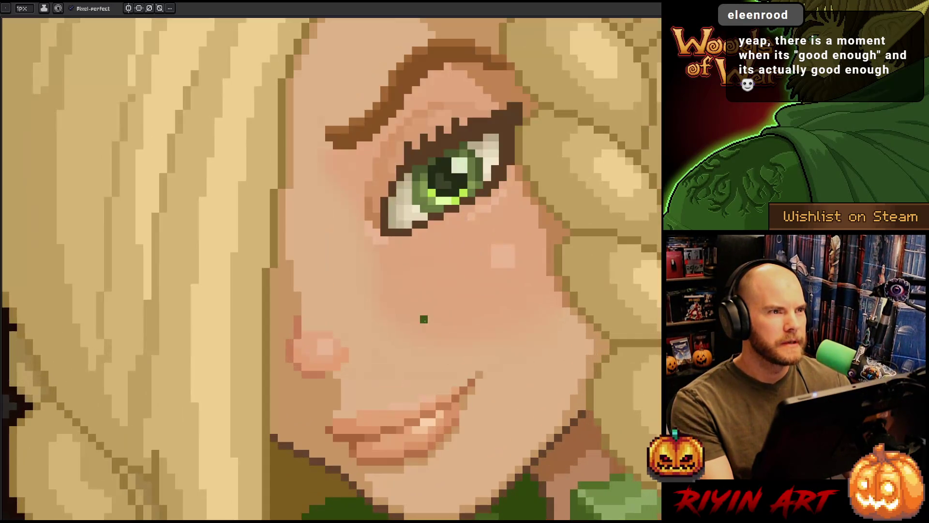
key("ctrl+Tab")
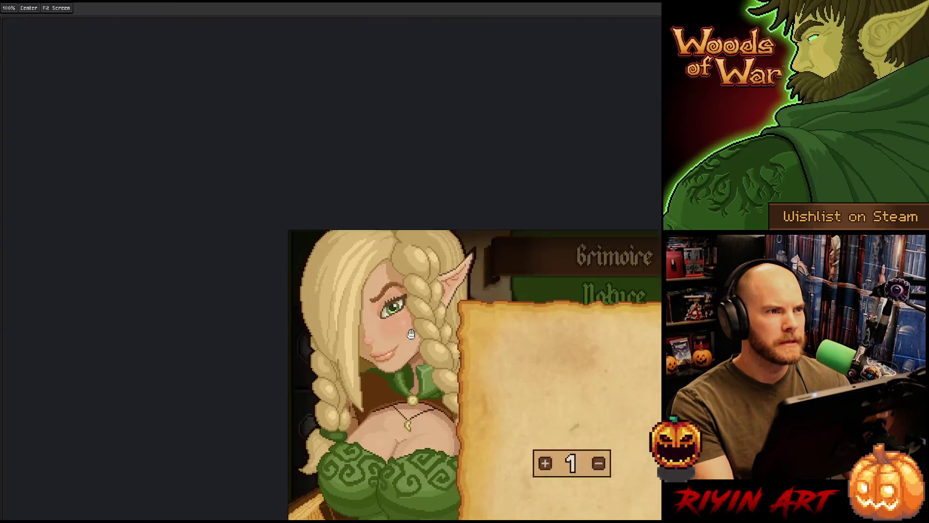
Recentre the full mockup and show the layers timeline again.
mouse_move(493, 497)
left_mouse_down()
mouse_move(281, 374)
mouse_move(262, 315)
left_mouse_up()
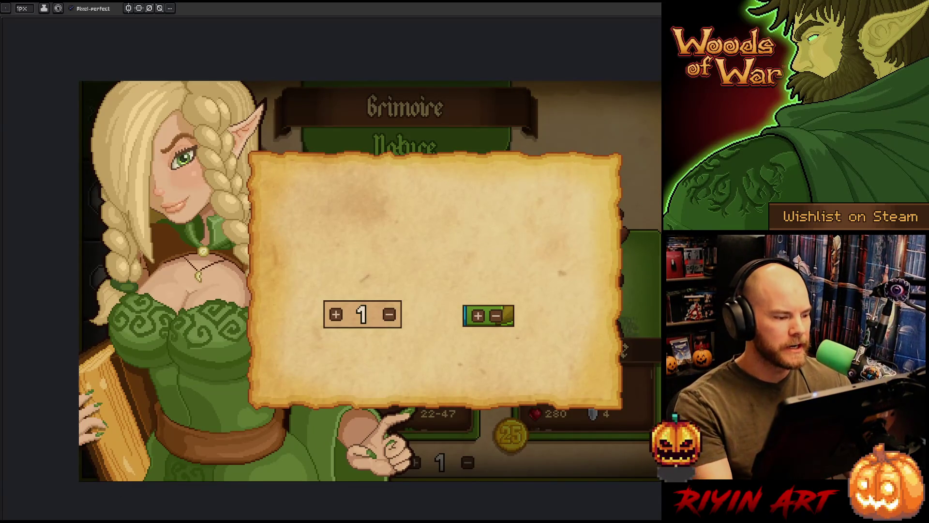
left_click_drag(272, 305, 295, 311)
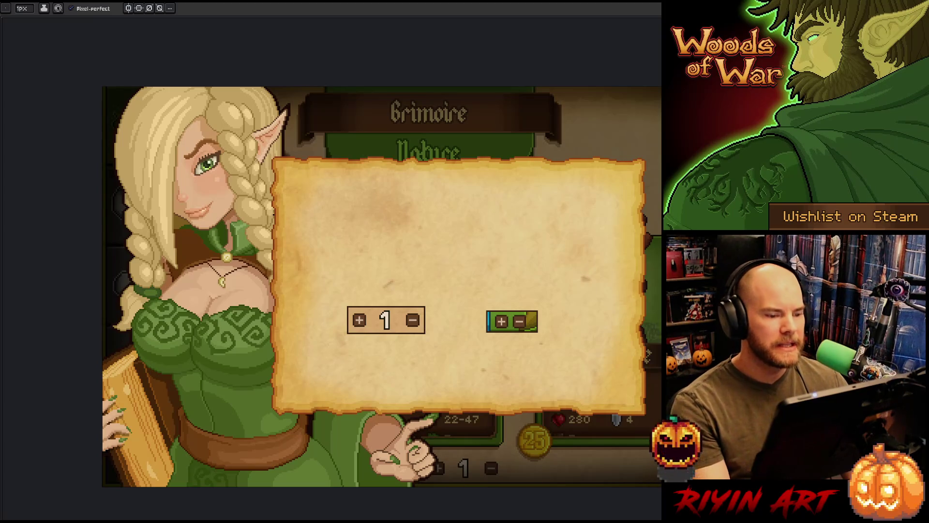
left_click_drag(455, 336, 419, 317)
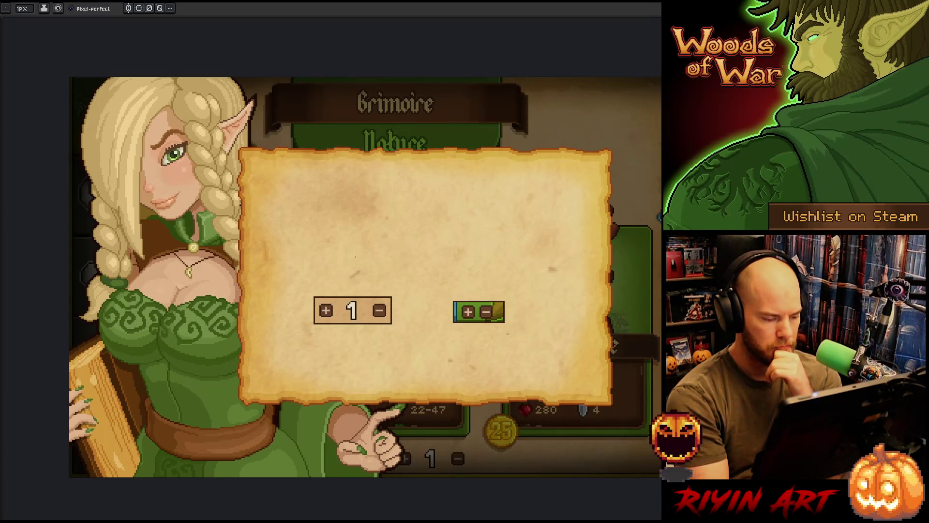
key("Tab")
Frame the pointing hand and begin tracing a lasso selection (Q) around it.
key("h")
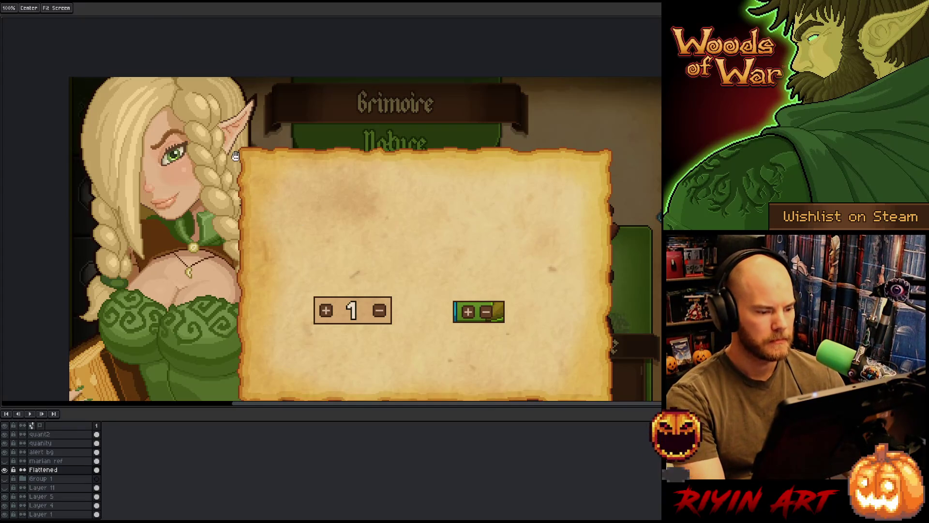
left_click_drag(257, 256, 282, 168)
scroll(405, 392, "up", 1)
scroll(405, 393, "up", 1)
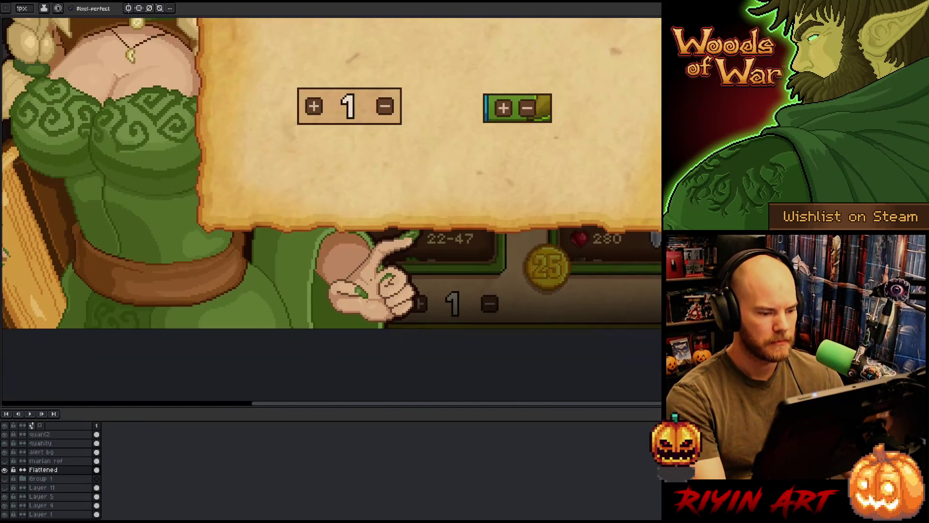
scroll(405, 392, "up", 2)
scroll(370, 283, "down", 1)
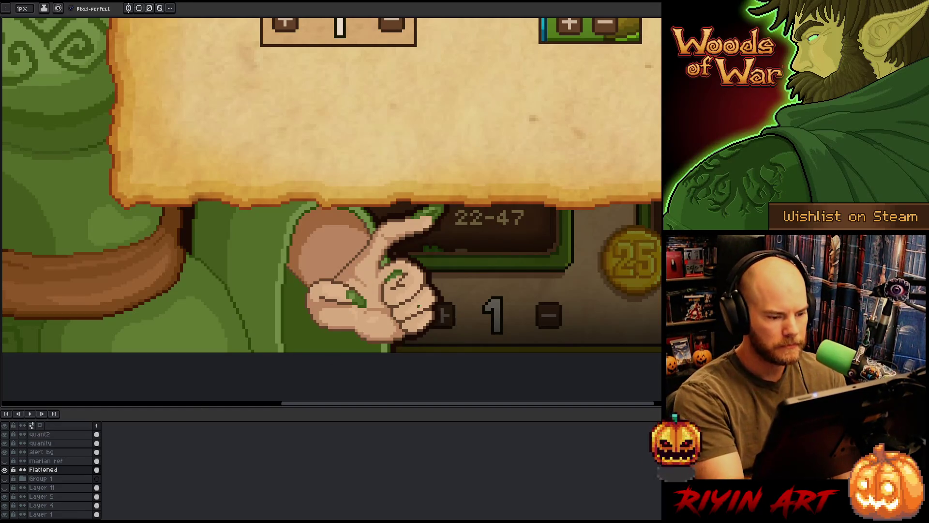
key("q")
mouse_move(452, 350)
left_mouse_down()
mouse_move(452, 199)
mouse_move(485, 273)
left_mouse_up()
mouse_move(500, 326)
left_mouse_down()
mouse_move(465, 175)
mouse_move(411, 200)
left_mouse_up()
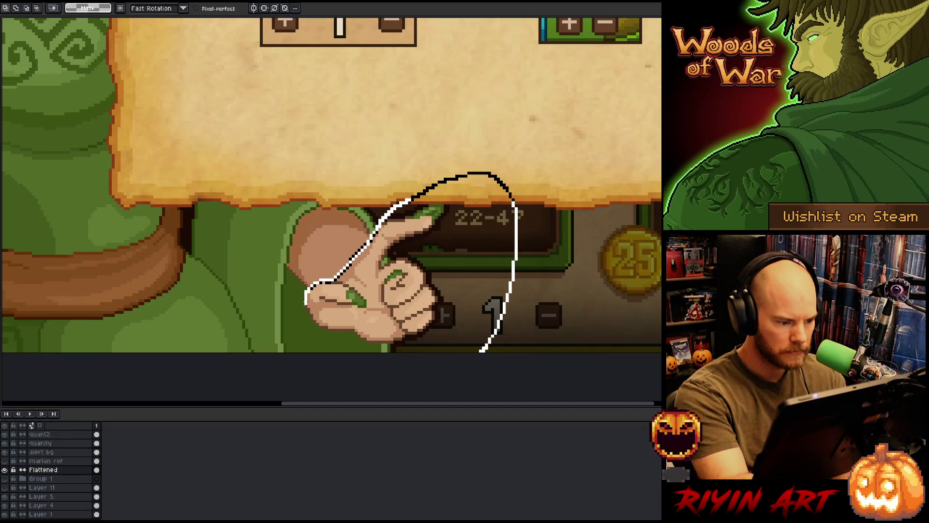
Close the selection around the pointing hand and cut it out of its layer.
left_click_drag(481, 351, 319, 331)
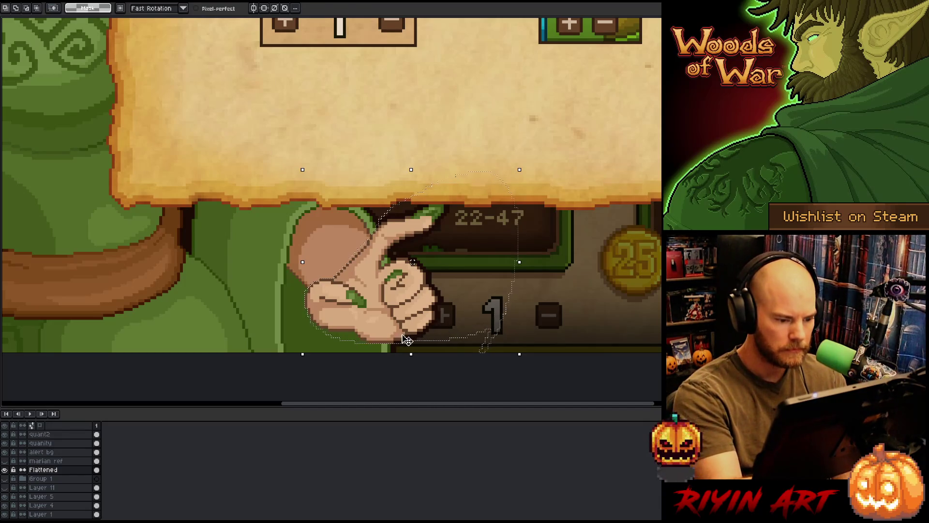
key("w")
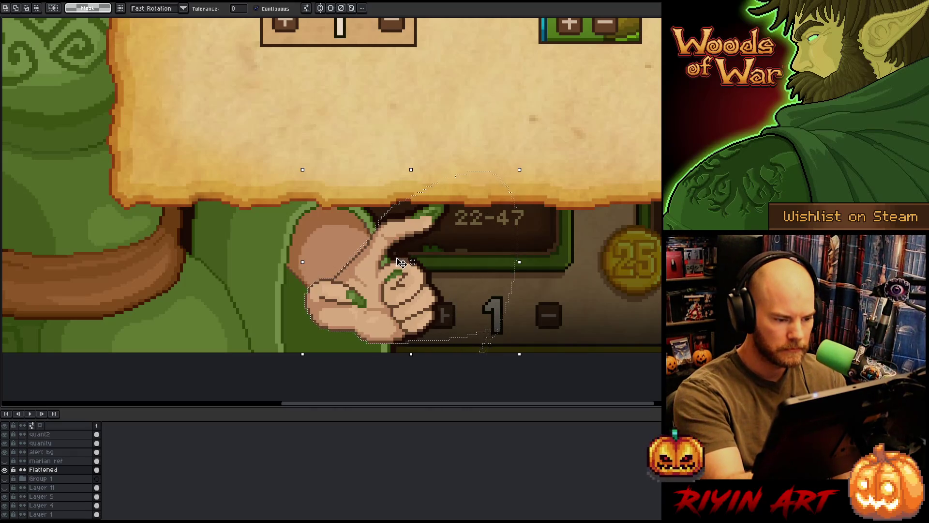
left_click_drag(413, 301, 434, 289)
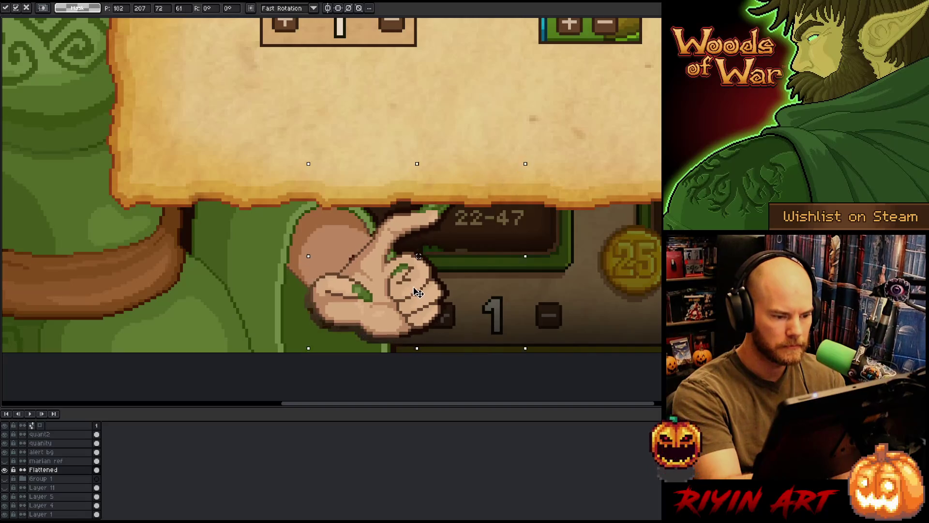
key("Escape")
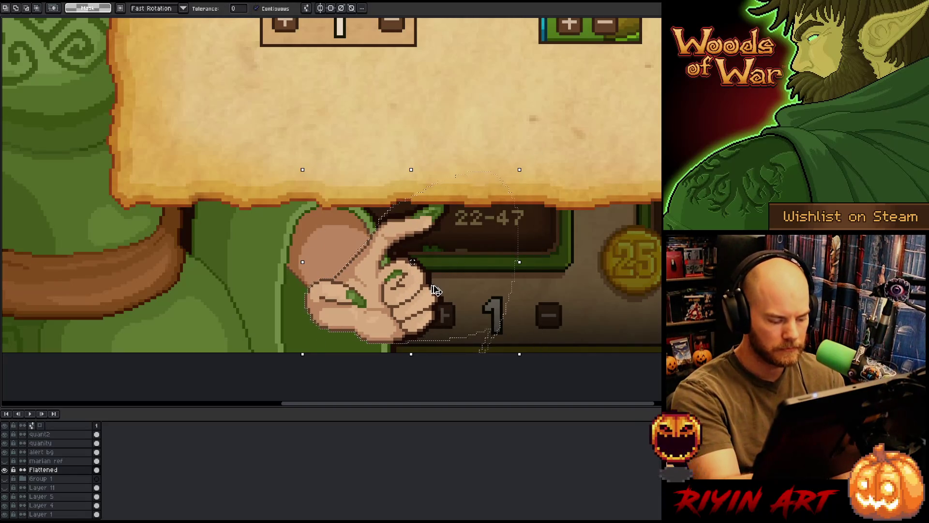
key("Delete")
Add a new layer, paste the hand onto it and nudge it up and right over the parchment edge.
left_click(43, 452)
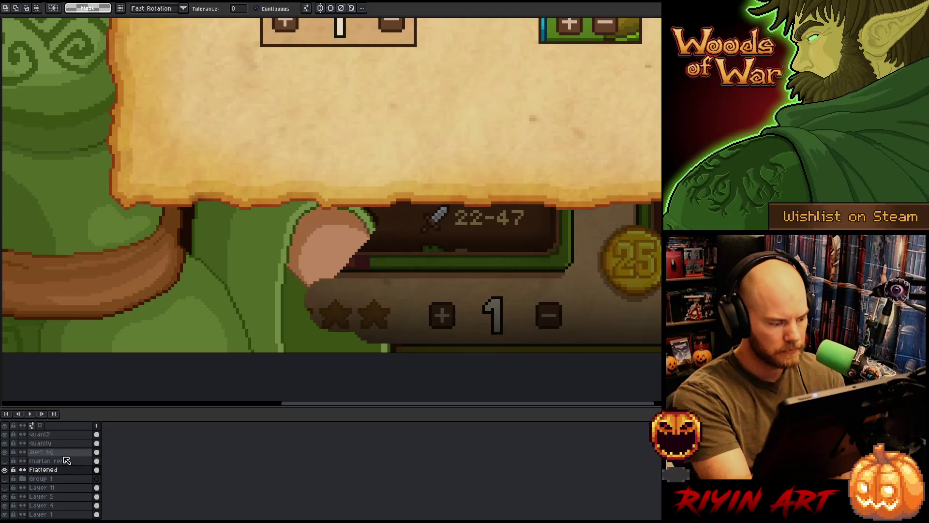
key("shift+n")
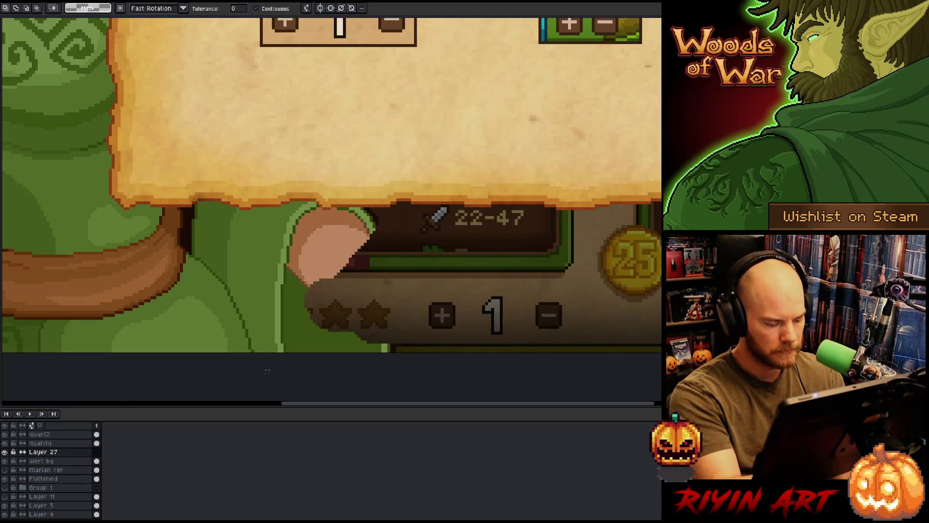
key("ctrl+v")
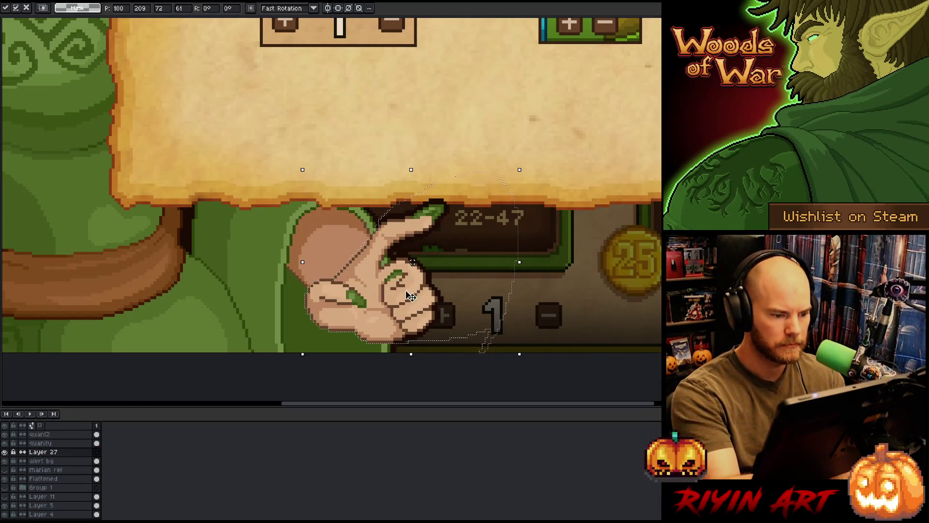
left_click_drag(411, 312, 417, 277)
key("Return")
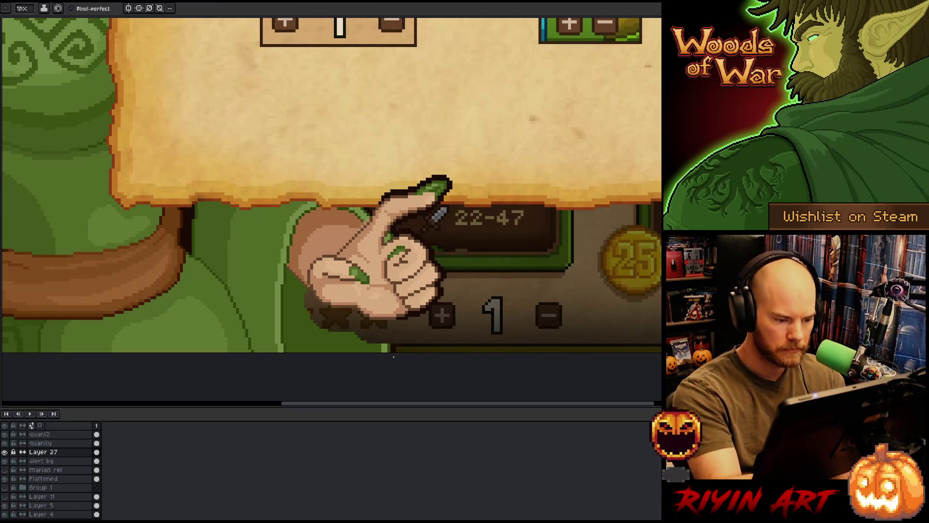
Pencil a green stroke at the hand's edge, then undo the stray stroke.
key("b")
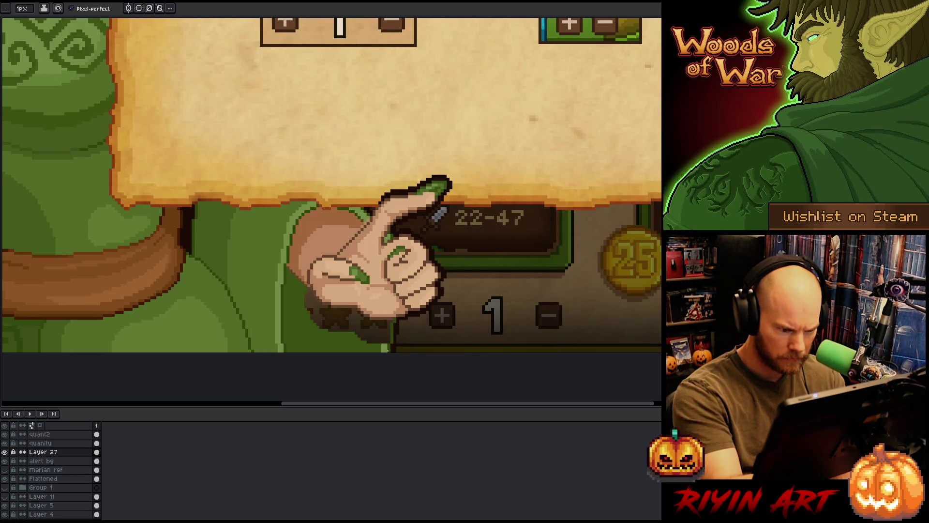
left_click_drag(391, 348, 389, 325)
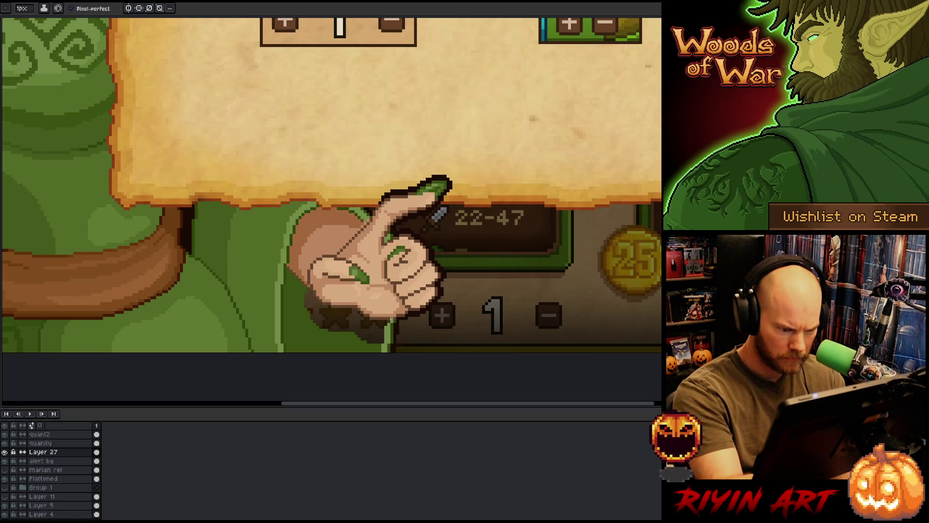
key("alt")
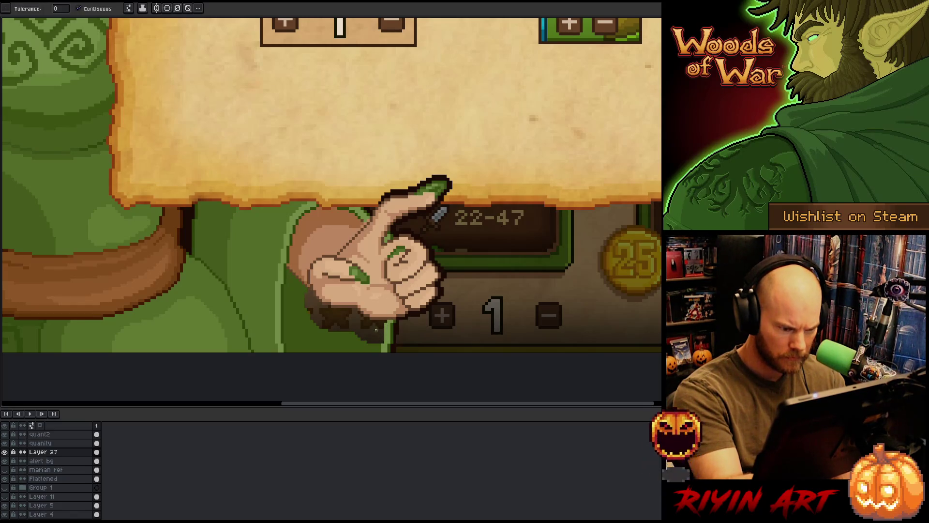
key("ctrl+z")
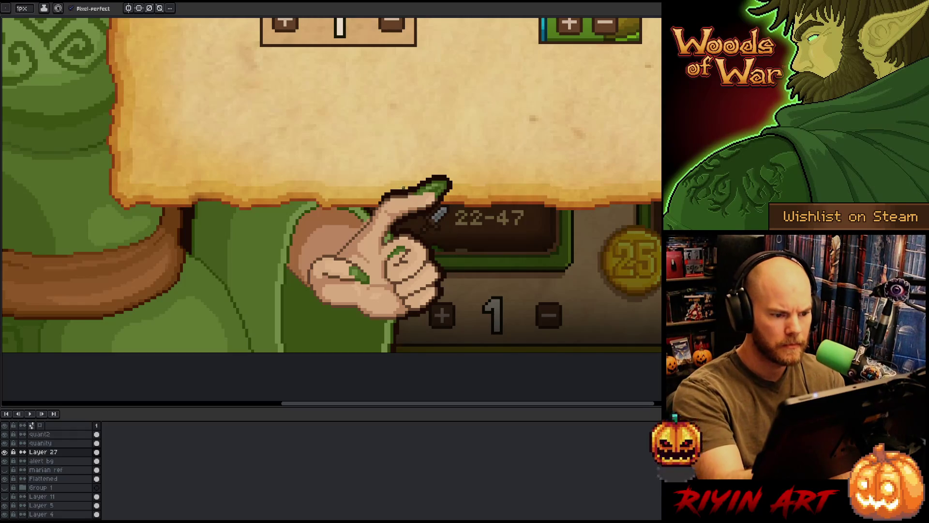
Redraw the fingertip's dark outline and green nail over the parchment edge, sampling colours with the eyedropper.
key("b")
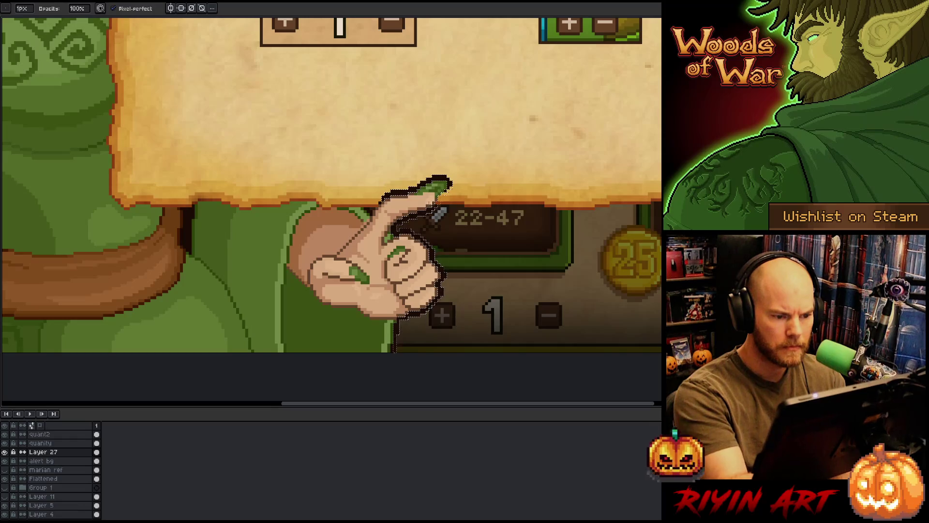
mouse_move(450, 191)
left_mouse_down()
mouse_move(437, 177)
mouse_move(382, 201)
left_mouse_up()
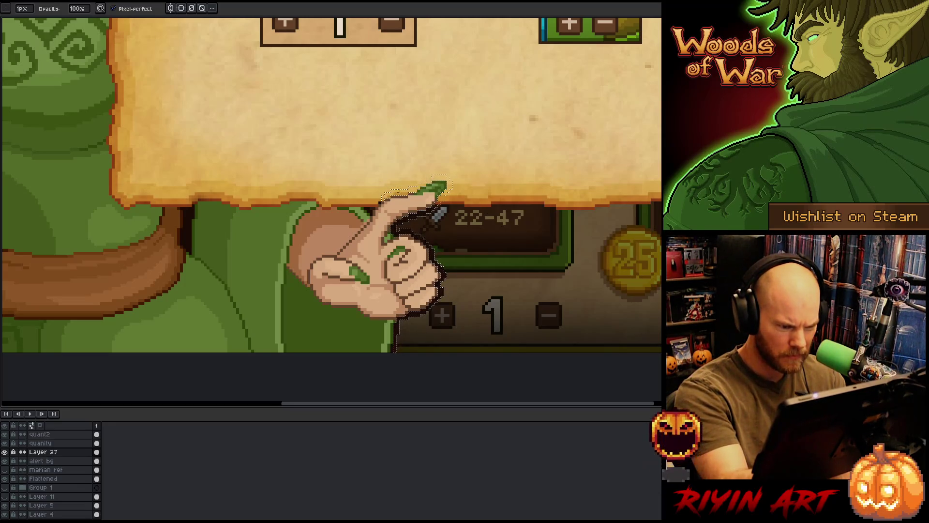
key("ctrl+z")
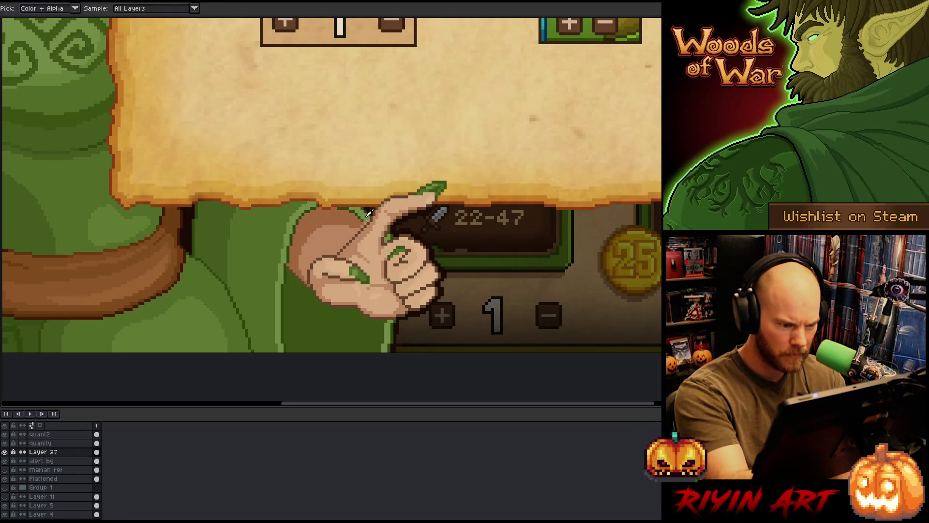
key("e")
key("i")
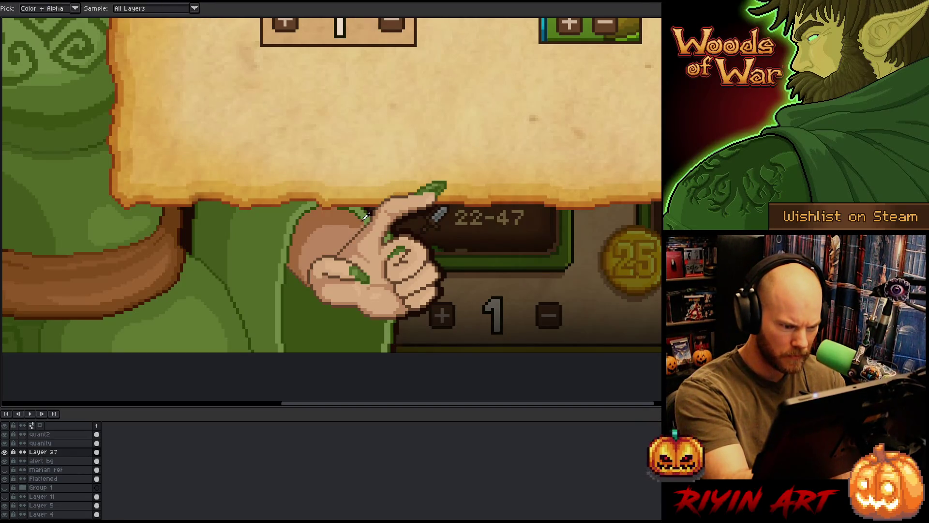
key("b")
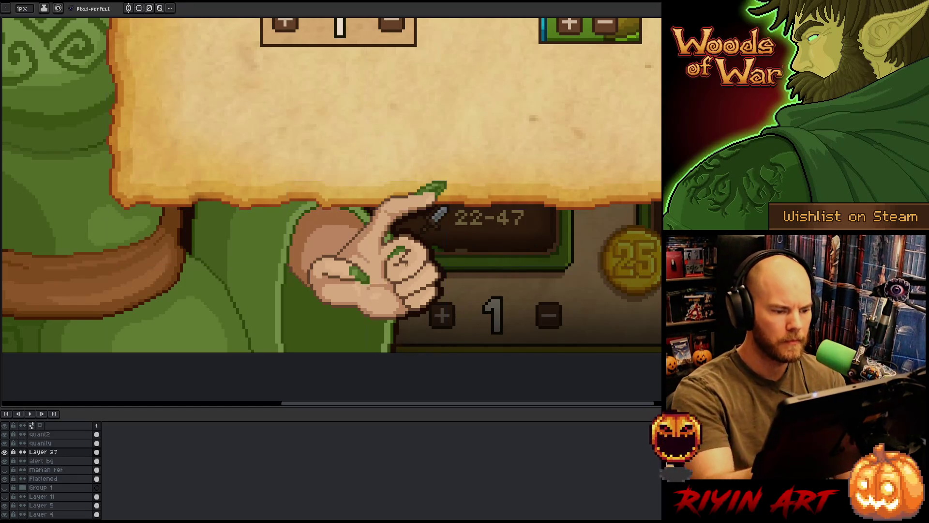
scroll(407, 265, "down", 5)
scroll(628, 218, "up", 1)
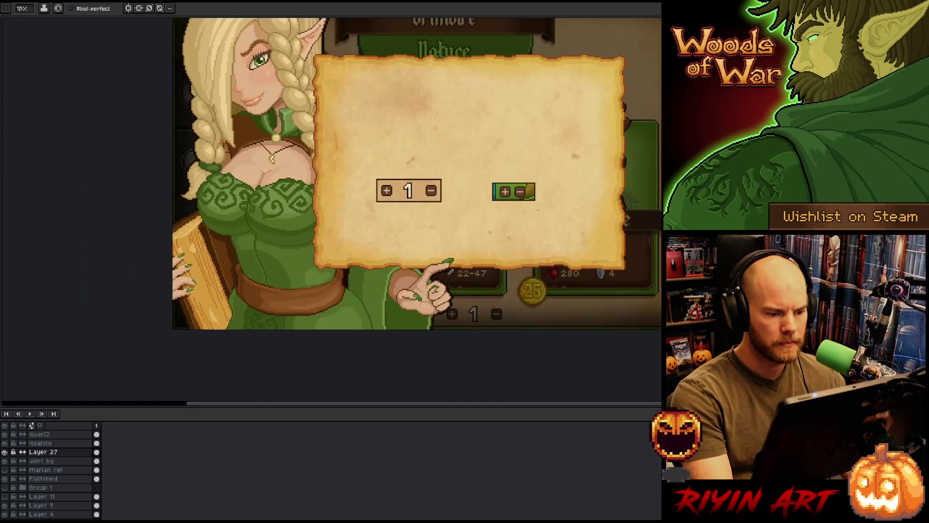
scroll(385, 268, "down", 1)
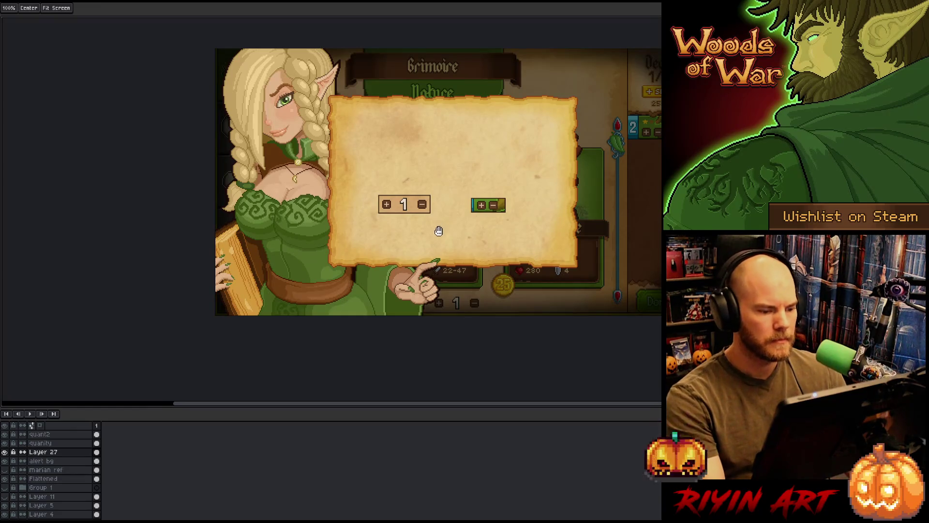
Pan the view down and across the scene toward the quantity counter boxes.
left_click_drag(438, 256, 421, 302)
scroll(421, 301, "up", 1)
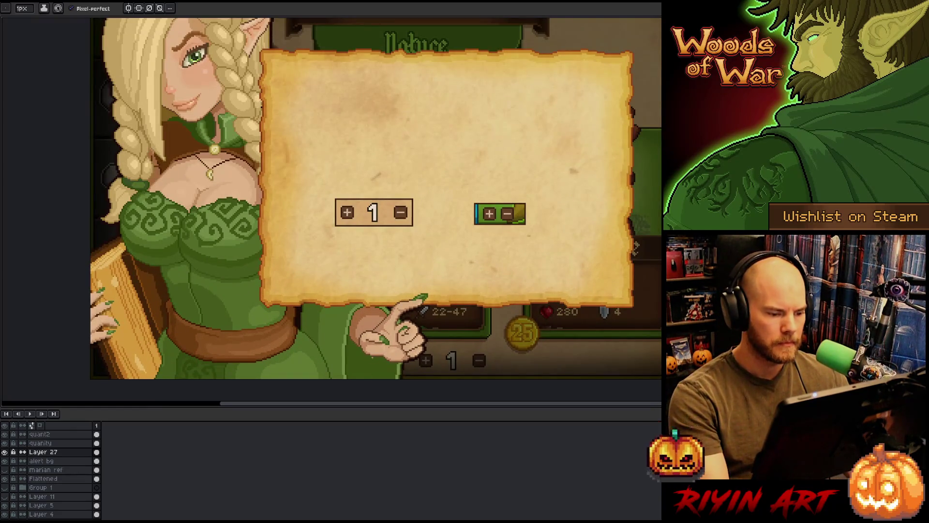
scroll(371, 305, "down", 2)
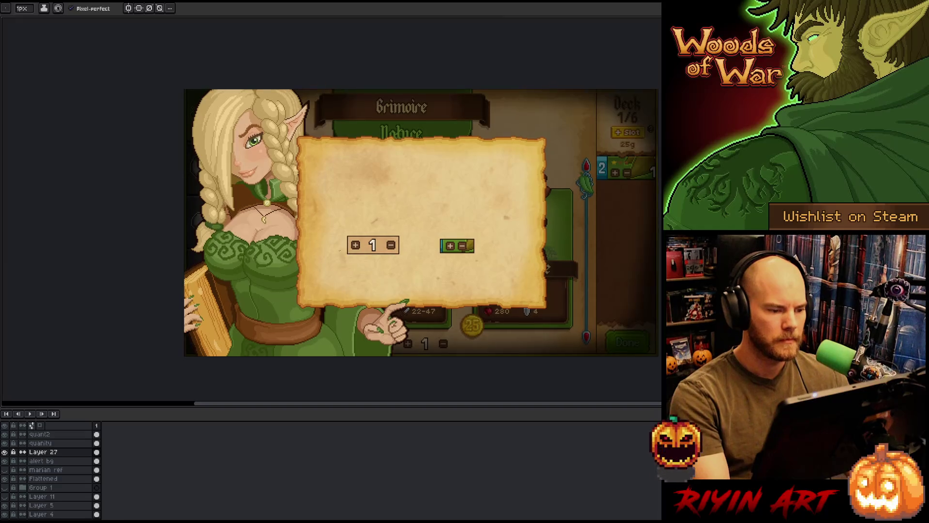
scroll(337, 280, "up", 1)
mouse_move(336, 283)
left_mouse_down()
mouse_move(249, 297)
mouse_move(267, 303)
left_mouse_up()
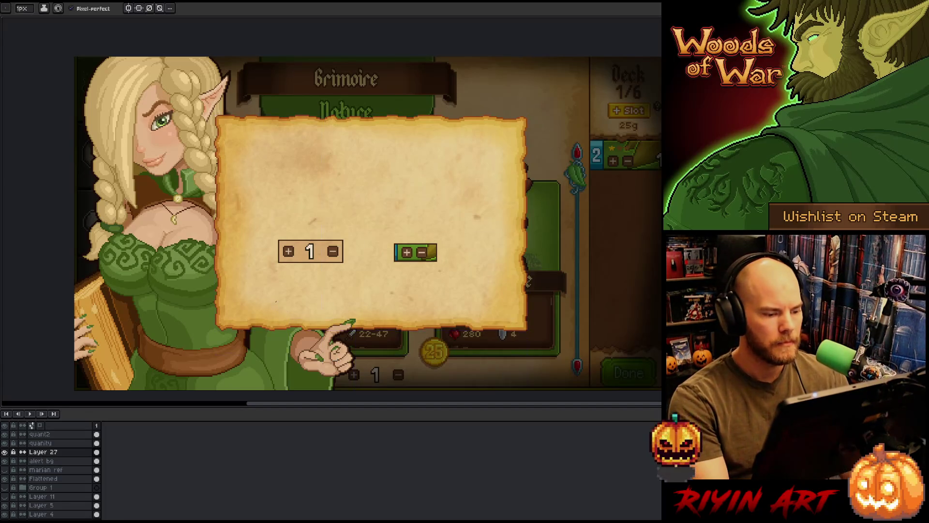
scroll(348, 327, "up", 1)
scroll(348, 327, "up", 3)
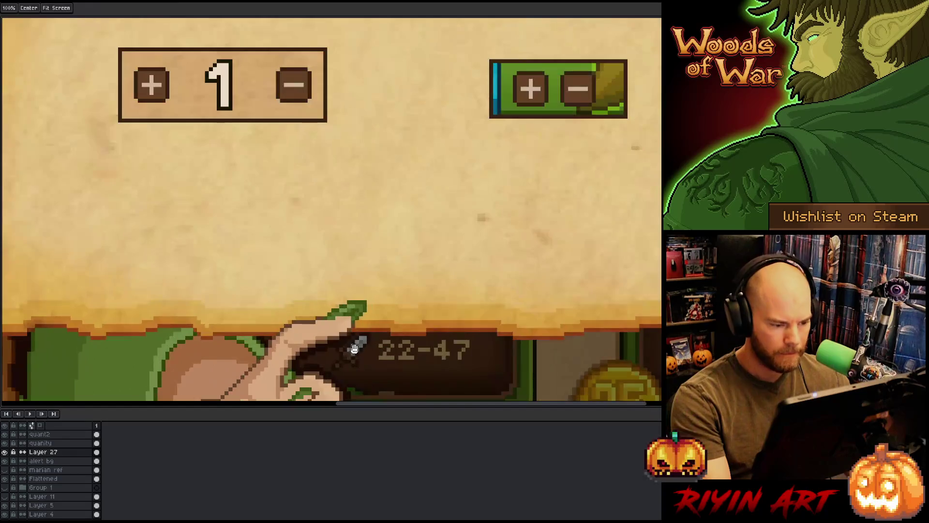
Sample the dark brown outline colour and pan along the hand toward the plus button.
left_click_drag(348, 327, 348, 295)
scroll(351, 320, "up", 2)
left_click(347, 318, "alt")
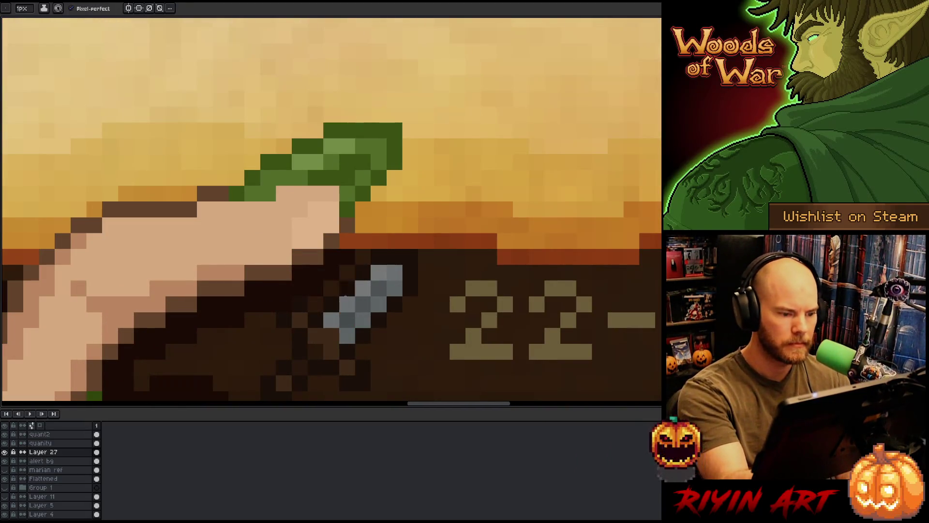
left_click_drag(283, 320, 519, 326)
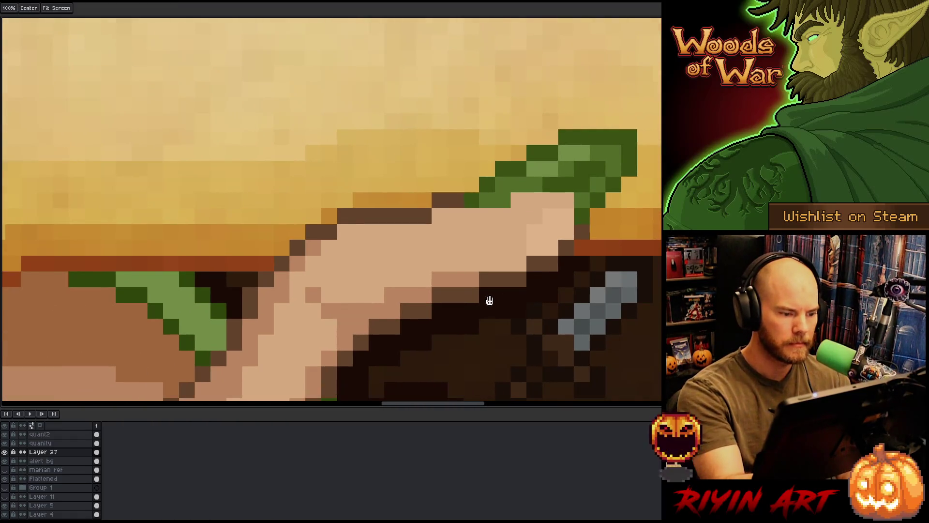
scroll(244, 290, "down", 5)
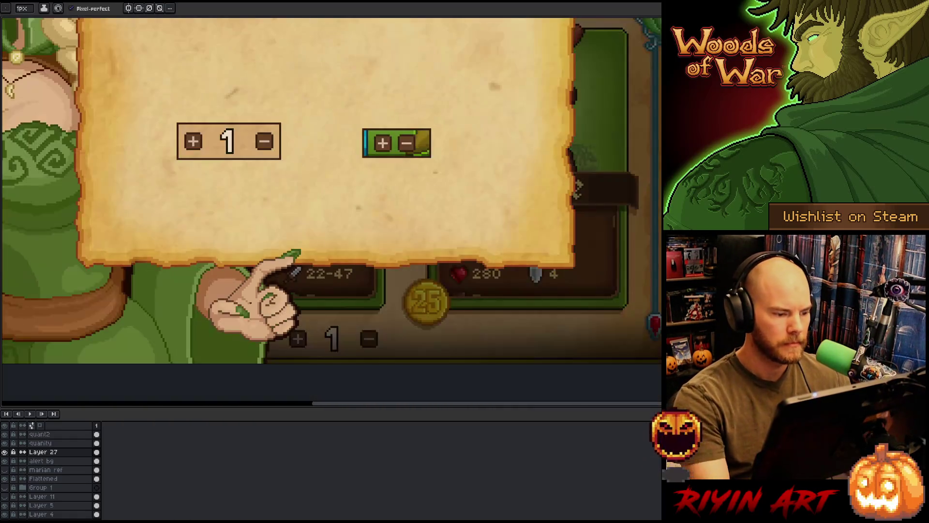
scroll(276, 301, "up", 3)
scroll(283, 231, "down", 2)
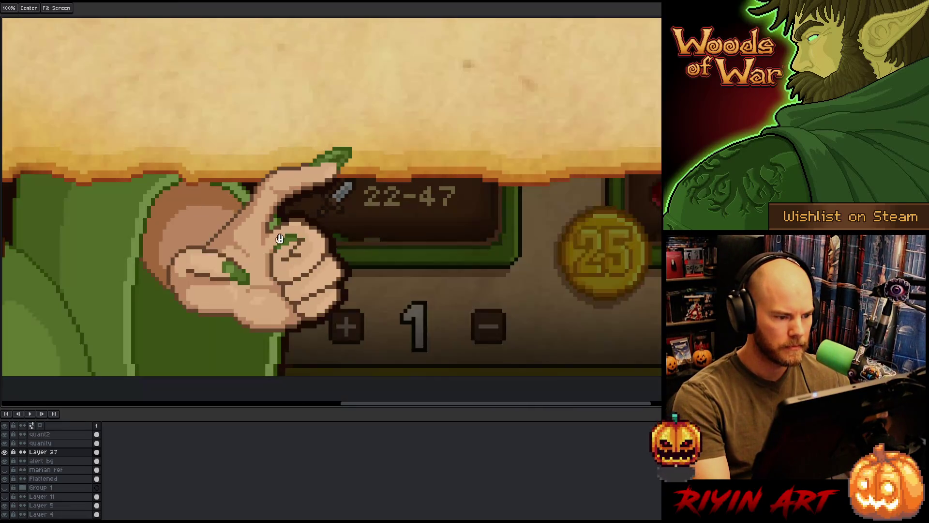
scroll(305, 247, "up", 2)
scroll(317, 261, "down", 2)
left_click_drag(316, 261, 313, 211)
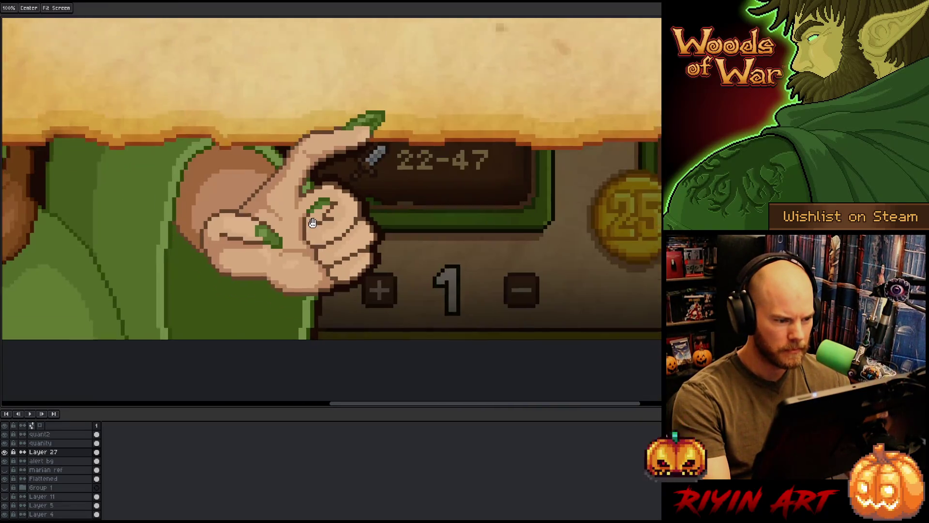
Pencil dark outline pixels on the hand's edge and erase stray ones beside the plus button.
key("b")
scroll(291, 276, "up", 3)
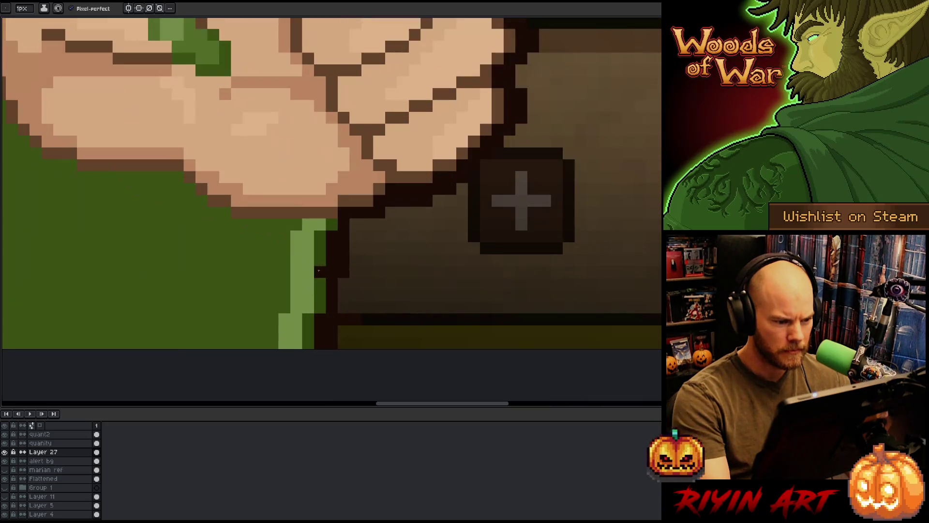
left_click(355, 236)
left_click_drag(359, 227, 360, 241)
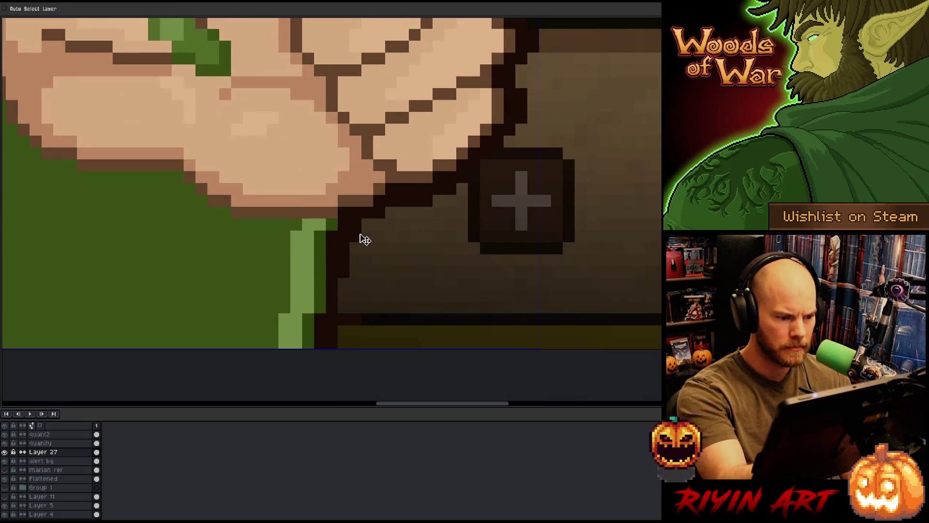
left_click(355, 285)
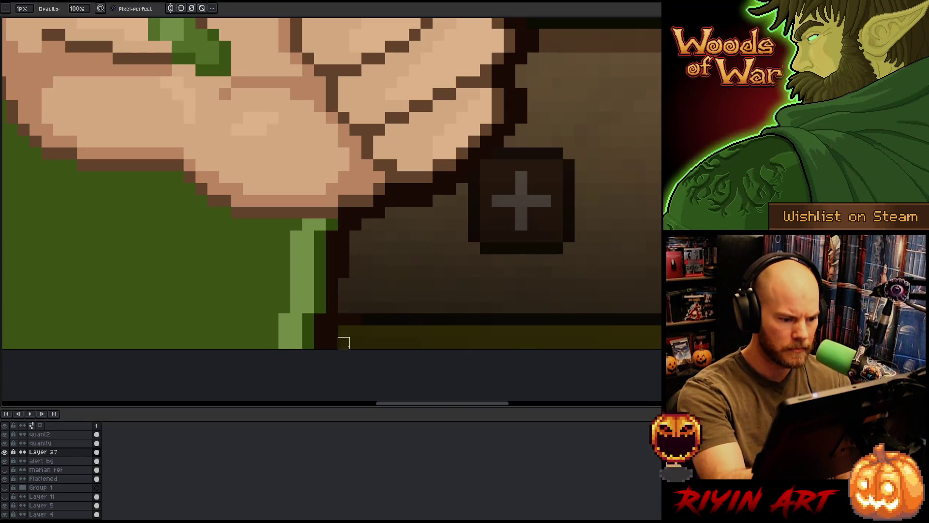
scroll(49, 470, "down", 1)
scroll(49, 471, "up", 1)
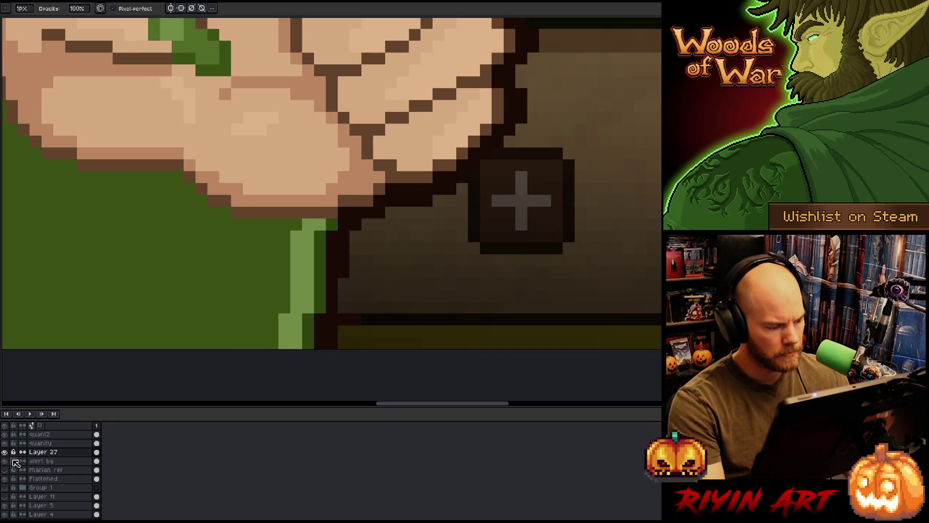
Hide the dark background layer and erase the stray dark pixels beside the hand on the Flattened layer.
left_click(4, 511)
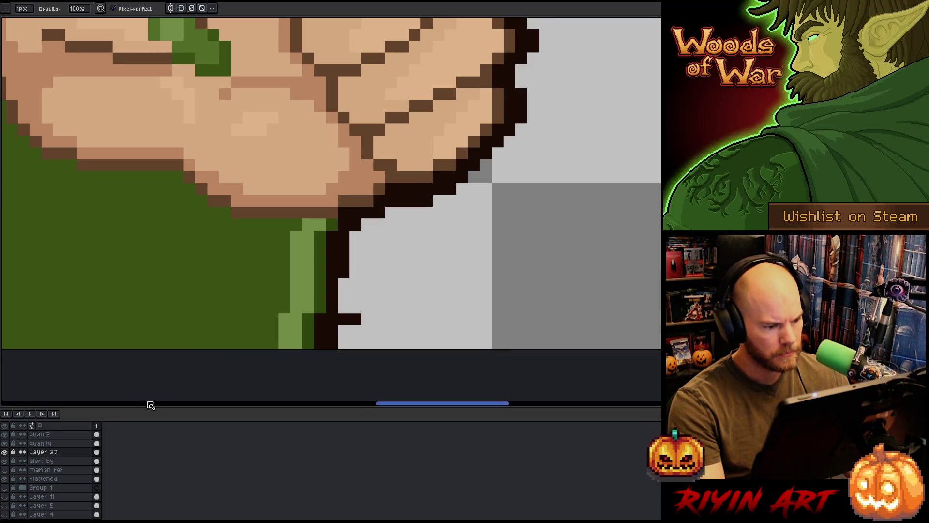
left_click(347, 318, "ctrl")
left_click_drag(342, 319, 355, 331)
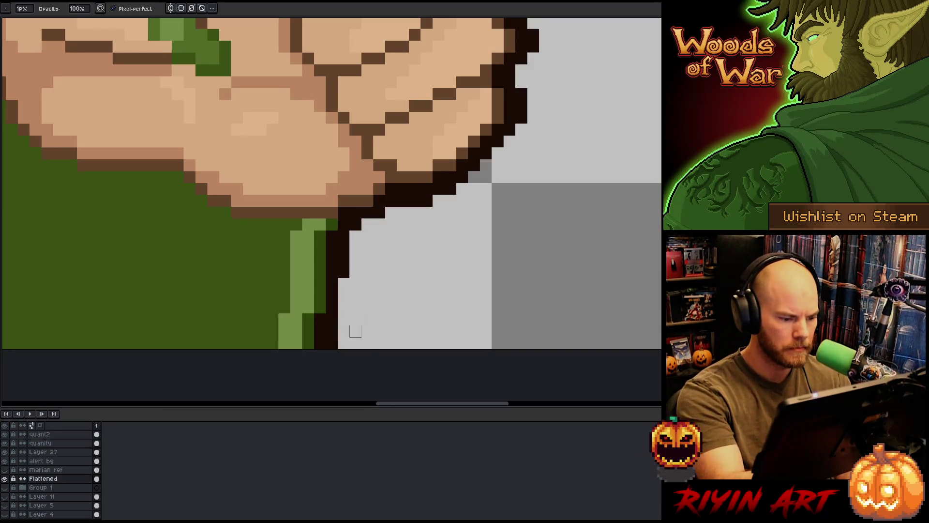
scroll(486, 241, "down", 4)
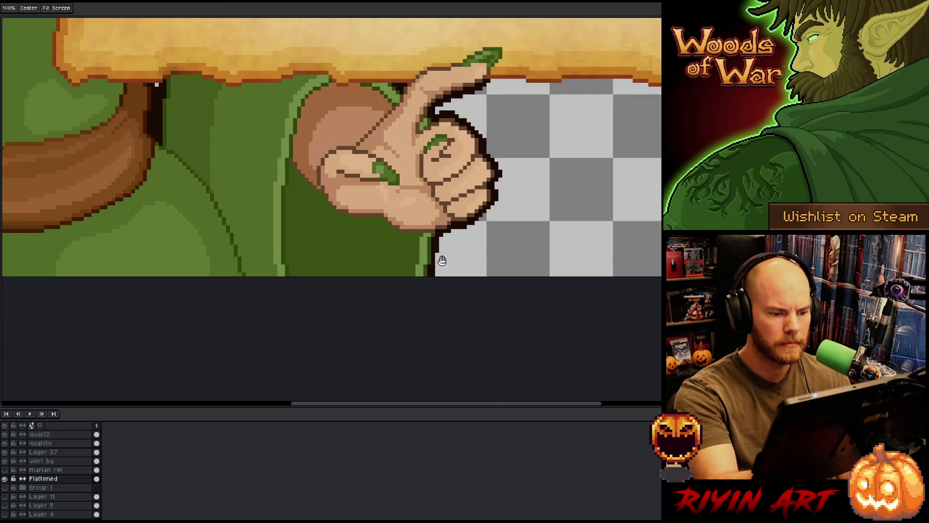
Pan across the hand, tree trunk and parchment to bring the whole character into view.
left_click_drag(441, 261, 512, 315)
left_click_drag(552, 230, 573, 291)
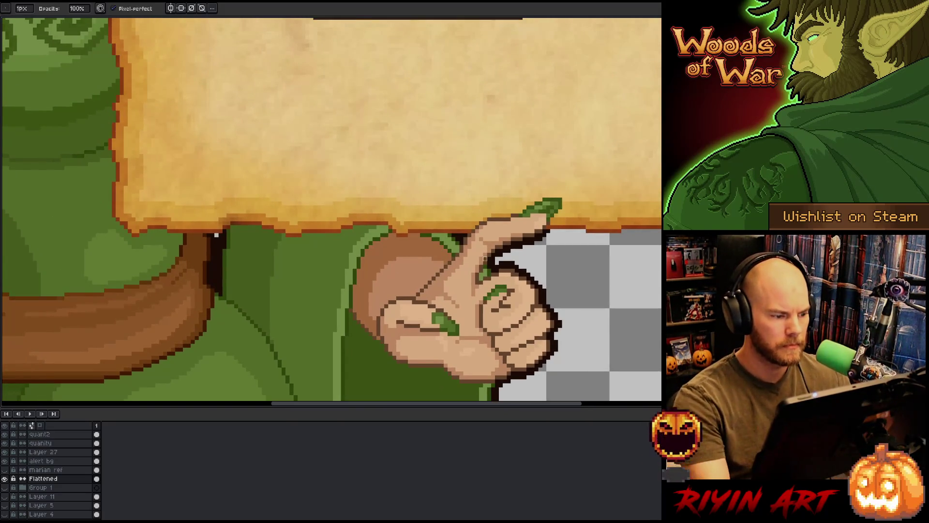
scroll(216, 235, "down", 1)
scroll(216, 234, "up", 3)
key("alt")
scroll(323, 267, "down", 1)
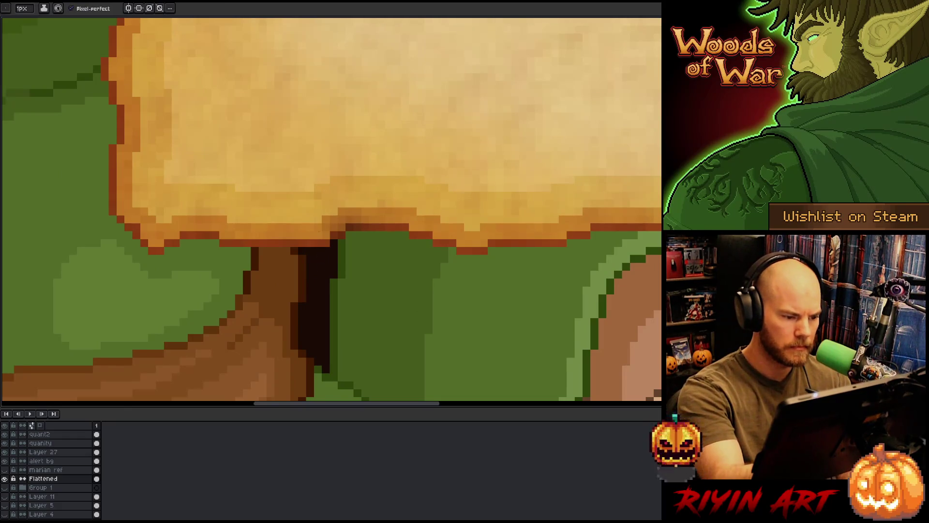
scroll(306, 259, "down", 2)
left_click_drag(306, 258, 448, 305)
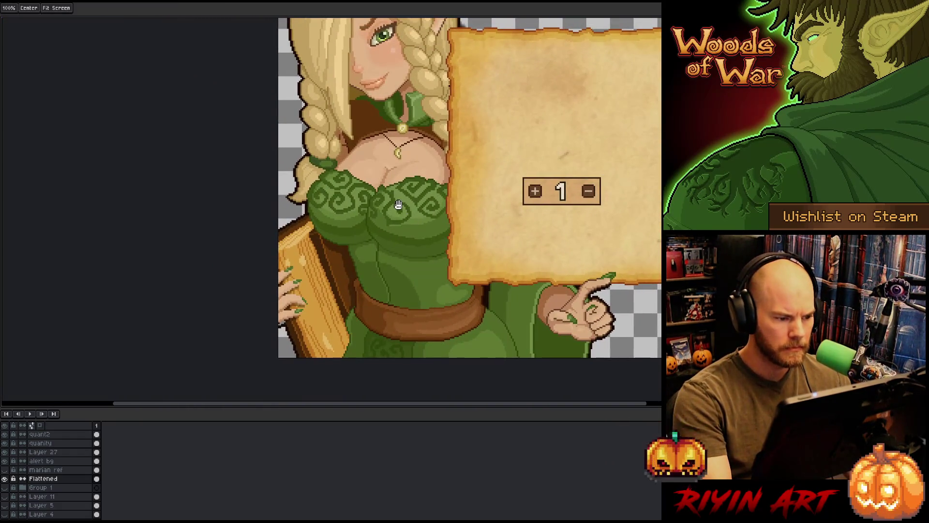
scroll(307, 304, "up", 1)
scroll(306, 304, "up", 2)
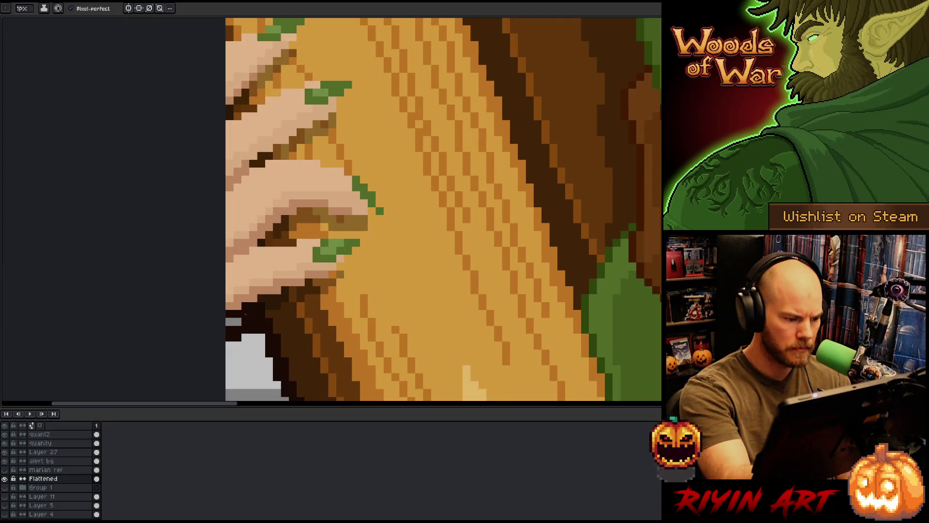
Pan in close over the green fingernails of the hand gripping the wooden book.
left_click_drag(354, 336, 365, 332)
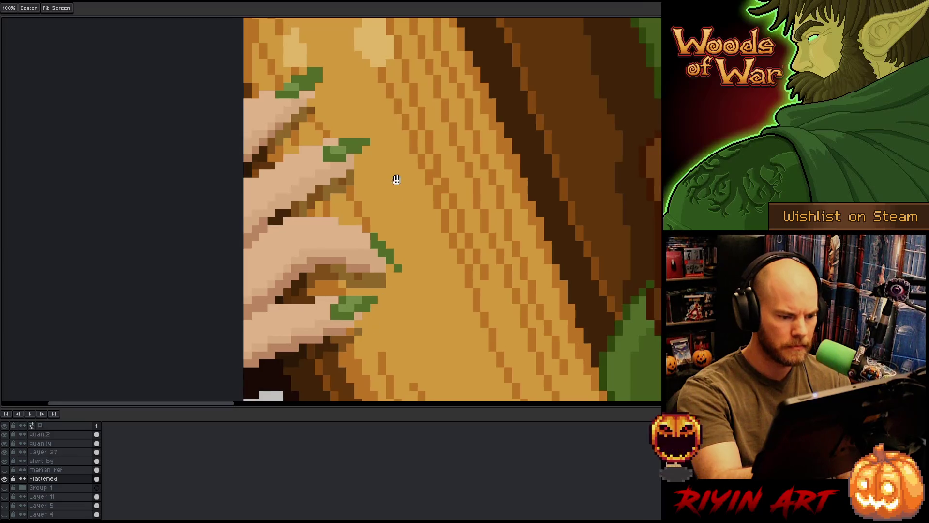
mouse_move(394, 181)
left_mouse_down()
mouse_move(408, 278)
mouse_move(406, 176)
left_mouse_up()
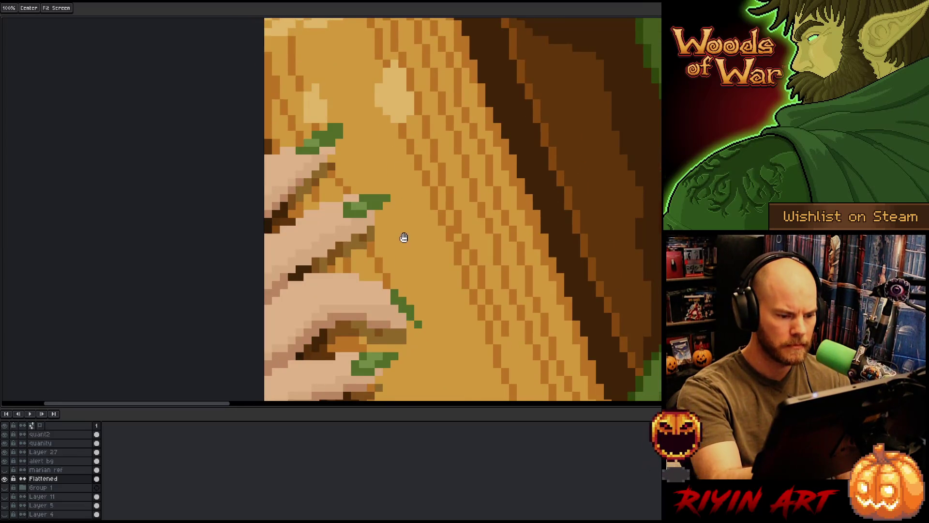
left_click_drag(404, 237, 407, 246)
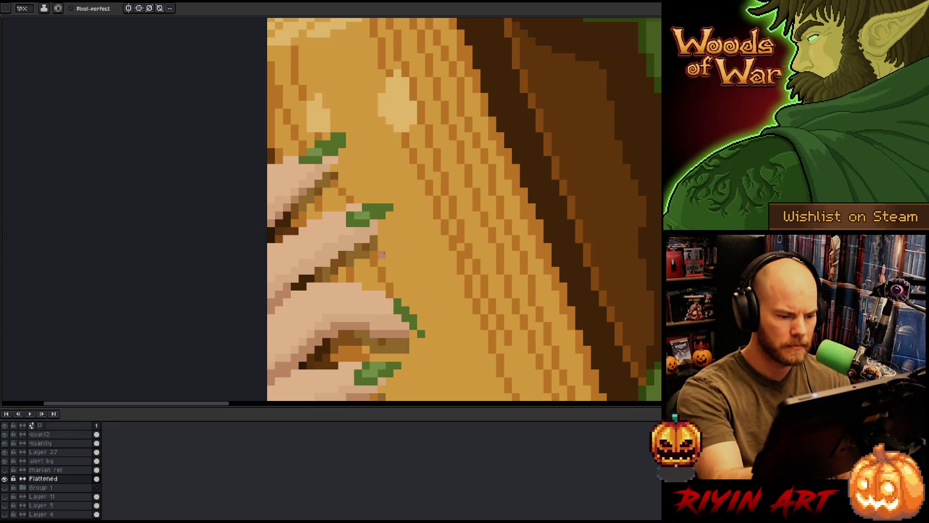
key("space")
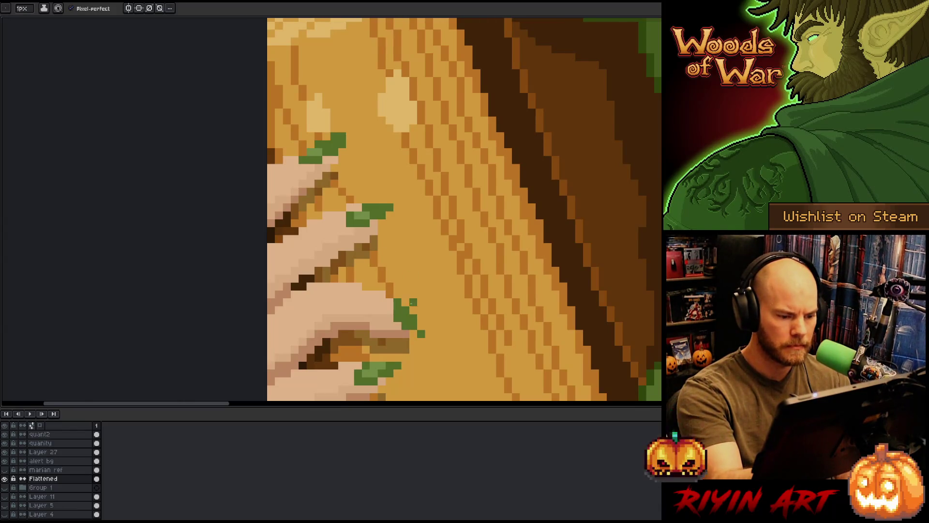
left_click_drag(411, 197, 428, 203)
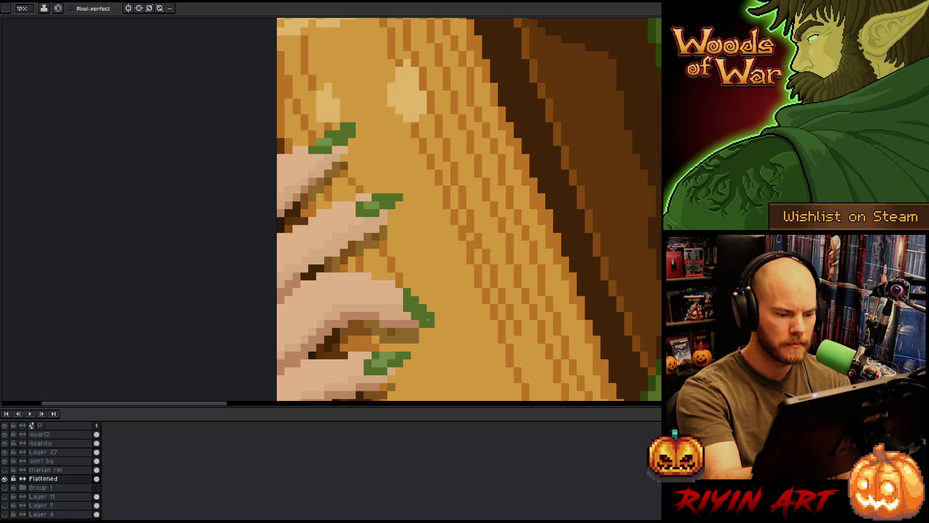
mouse_move(419, 164)
left_mouse_down()
mouse_move(415, 332)
mouse_move(407, 99)
left_mouse_up()
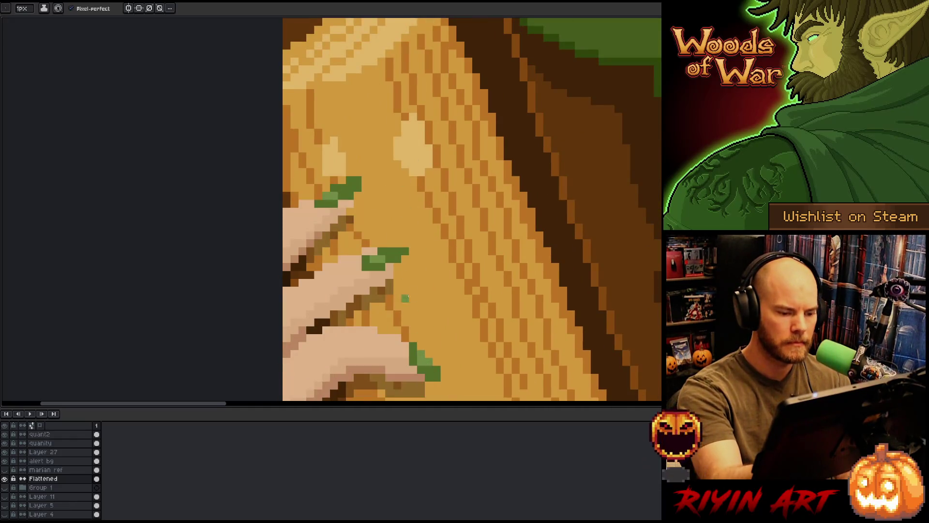
key("space")
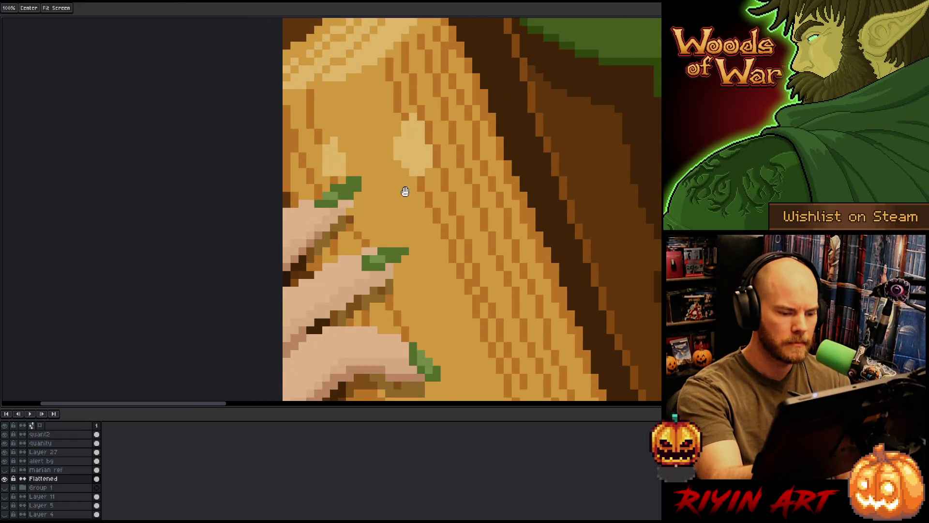
scroll(405, 191, "down", 2)
scroll(413, 243, "up", 2)
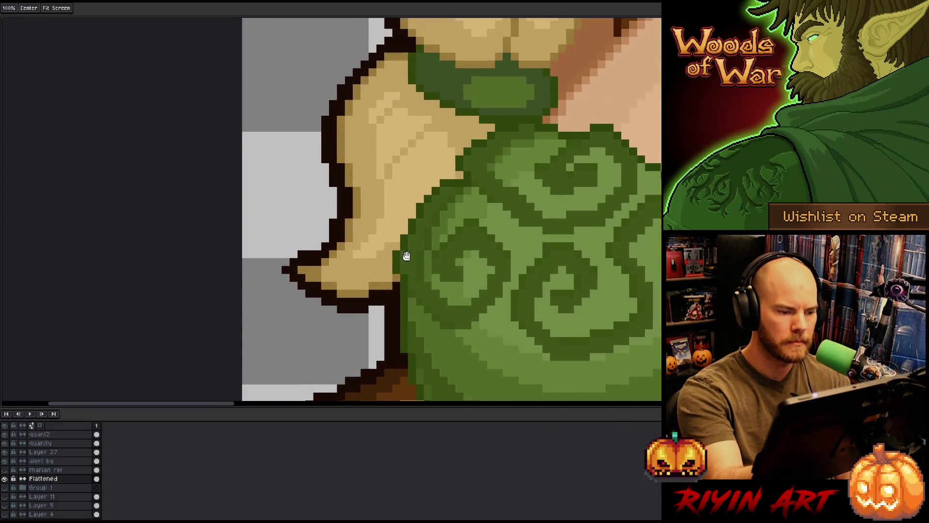
Eyedrop the blonde braid colour near the shoulder and its edge, then bring the elf's face into view.
key("space")
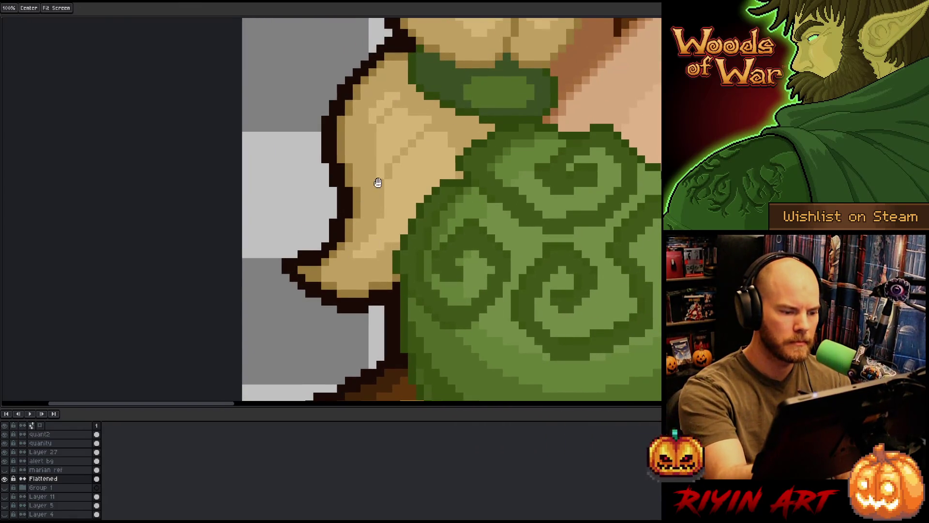
scroll(378, 182, "down", 2)
scroll(381, 289, "up", 2)
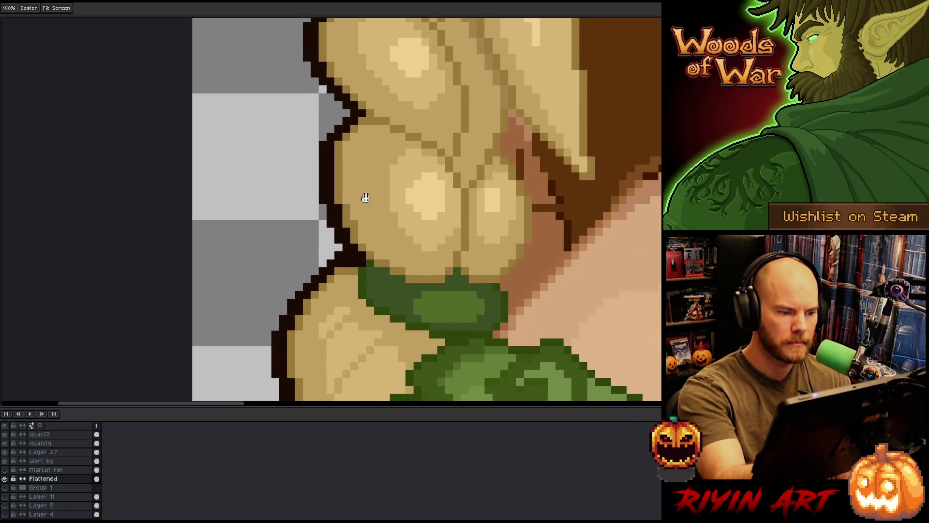
scroll(361, 243, "up", 2)
scroll(360, 284, "down", 2)
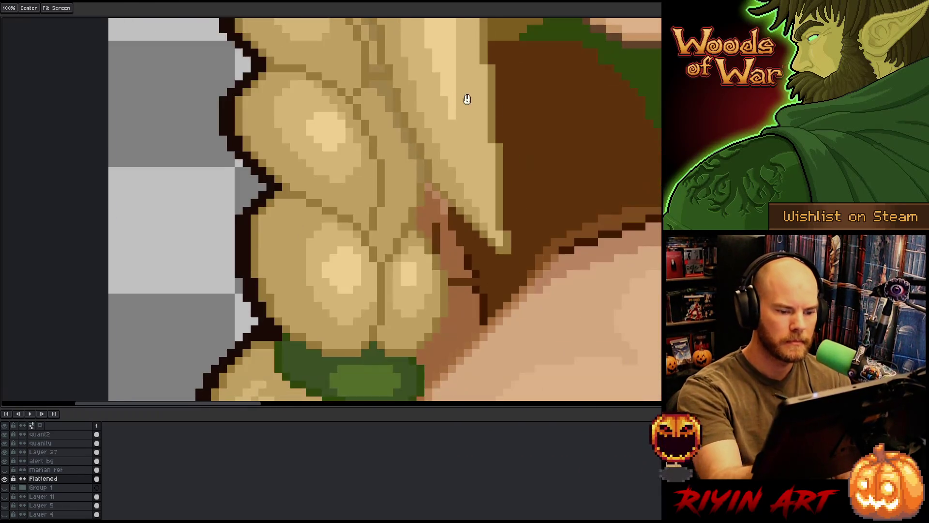
key("space")
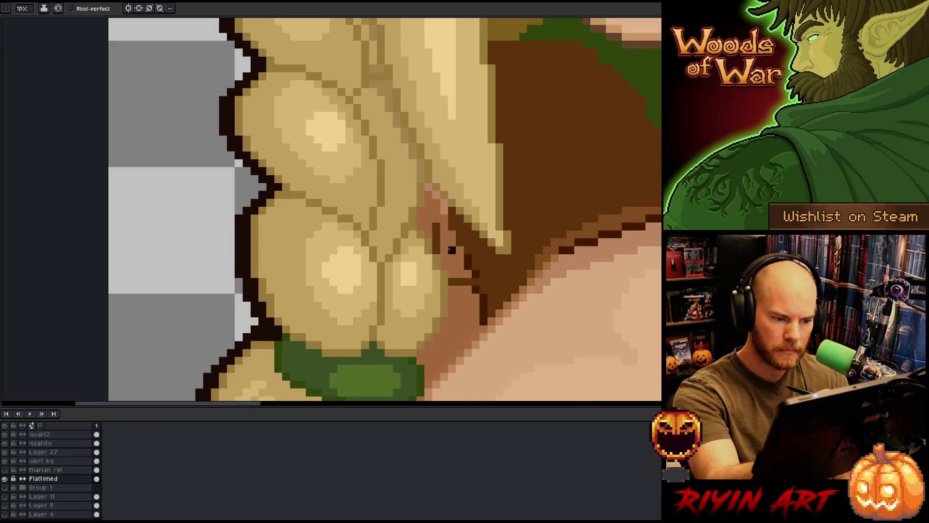
key("alt")
left_click(466, 258, "alt")
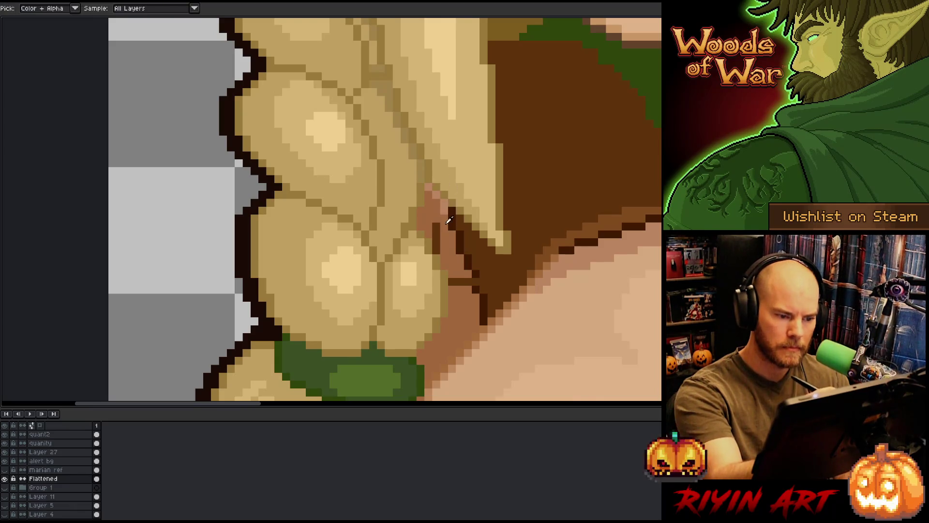
left_click(435, 193, "alt")
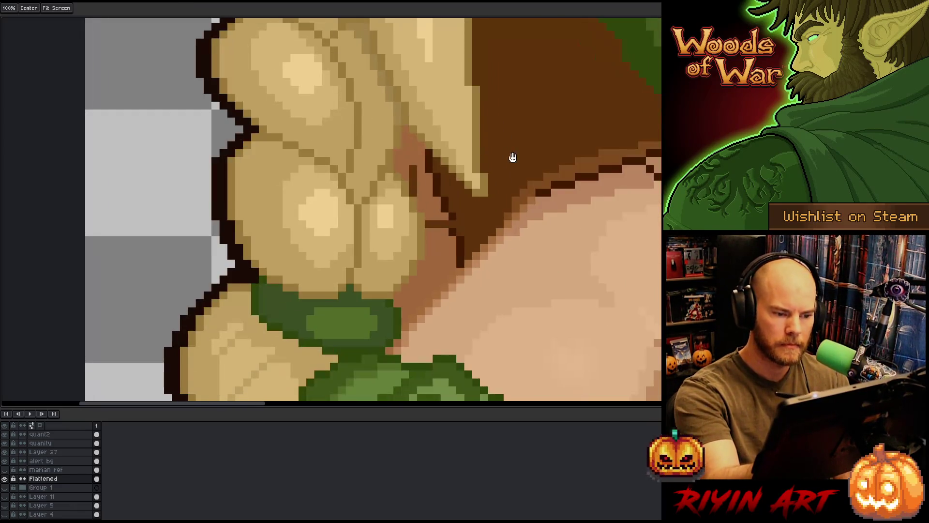
scroll(501, 218, "down", 3)
left_click_drag(437, 194, 374, 298)
scroll(375, 298, "up", 2)
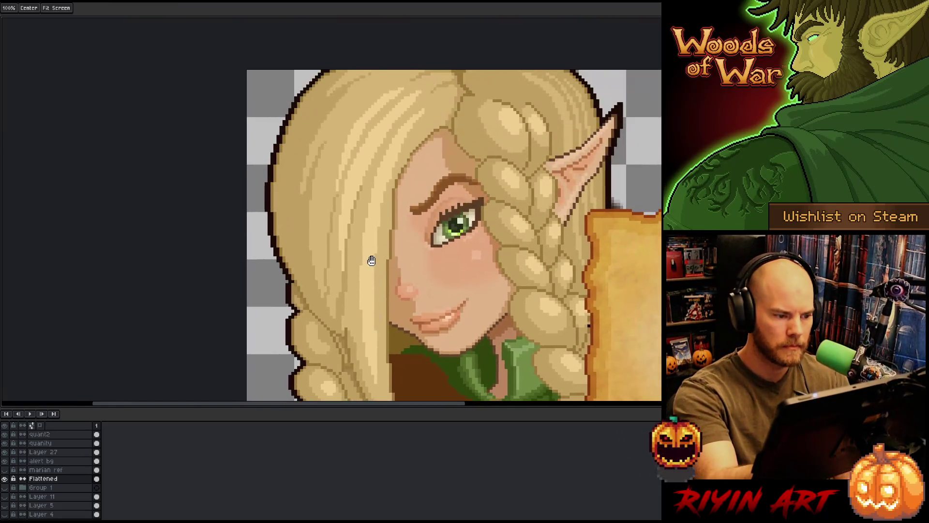
Pan over the elf's face and neckline and pick a colour near the neckline.
left_click_drag(498, 159, 378, 151)
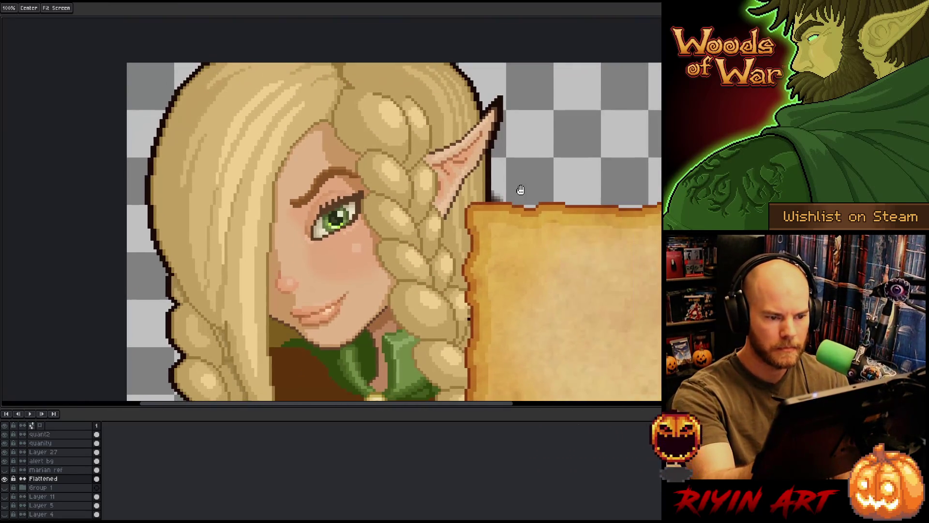
left_click_drag(514, 202, 509, 193)
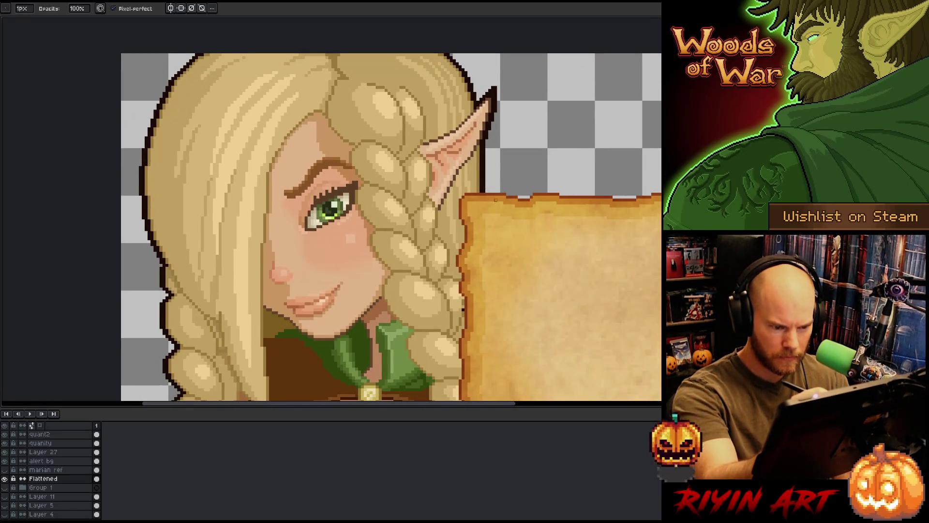
left_click_drag(499, 245, 508, 144)
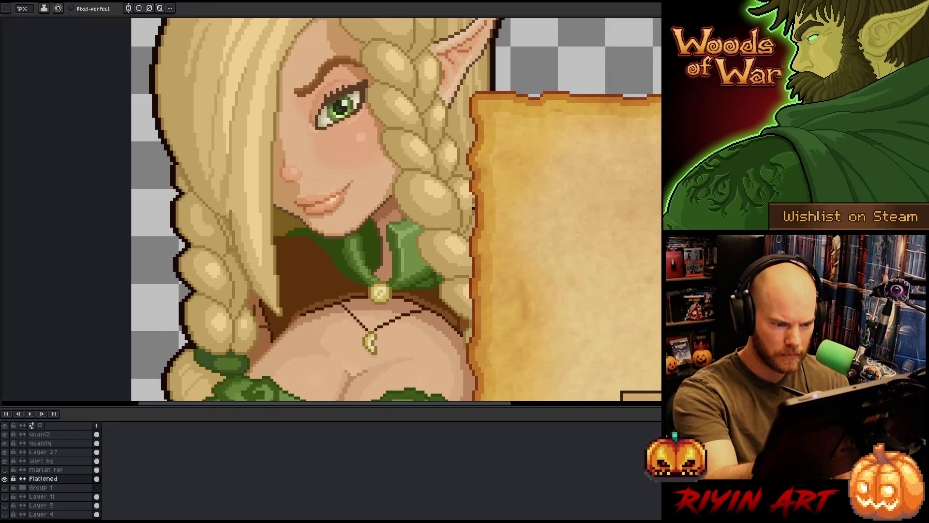
left_click(477, 210, "alt")
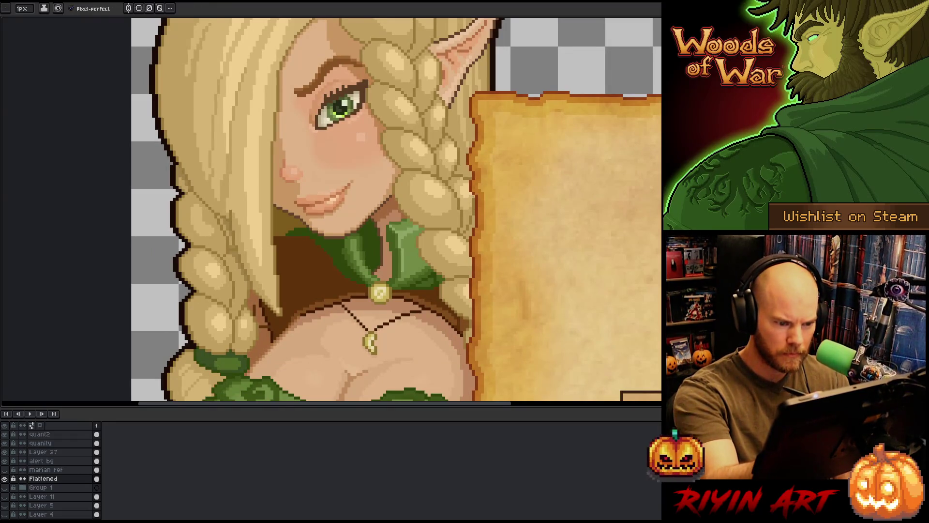
mouse_move(389, 209)
left_mouse_down()
mouse_move(438, 238)
mouse_move(457, 235)
mouse_move(455, 178)
left_mouse_up()
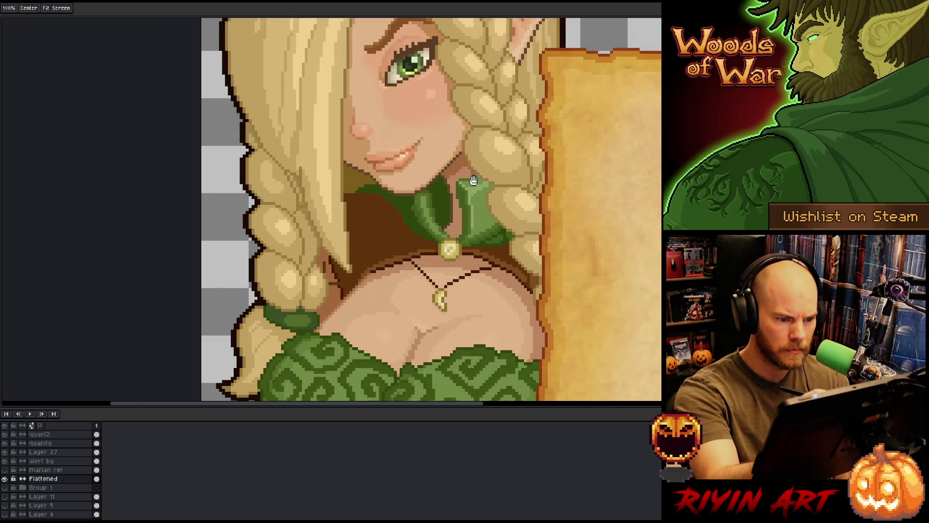
Sample the green collar colour and further colours around the necklace with the eyedropper.
key("alt")
left_click(410, 202, "alt")
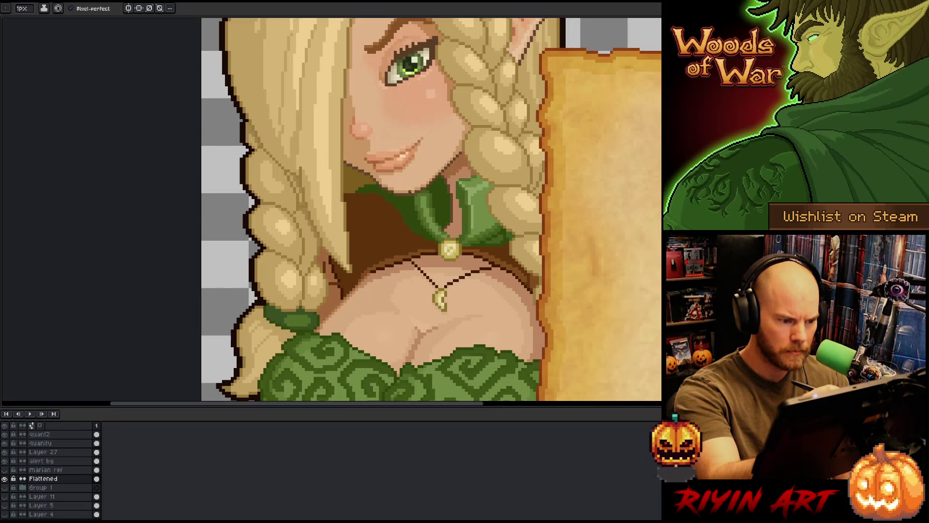
left_click_drag(413, 183, 396, 145)
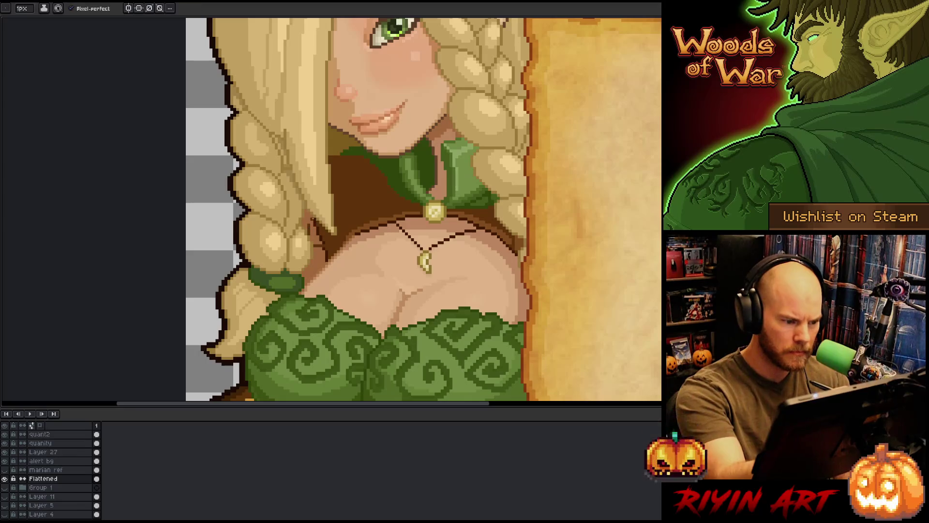
key("alt")
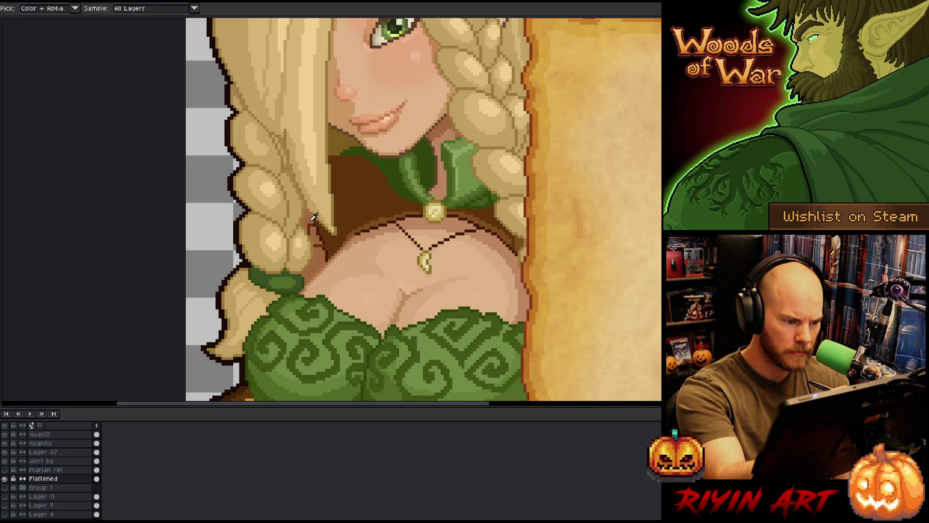
key("alt")
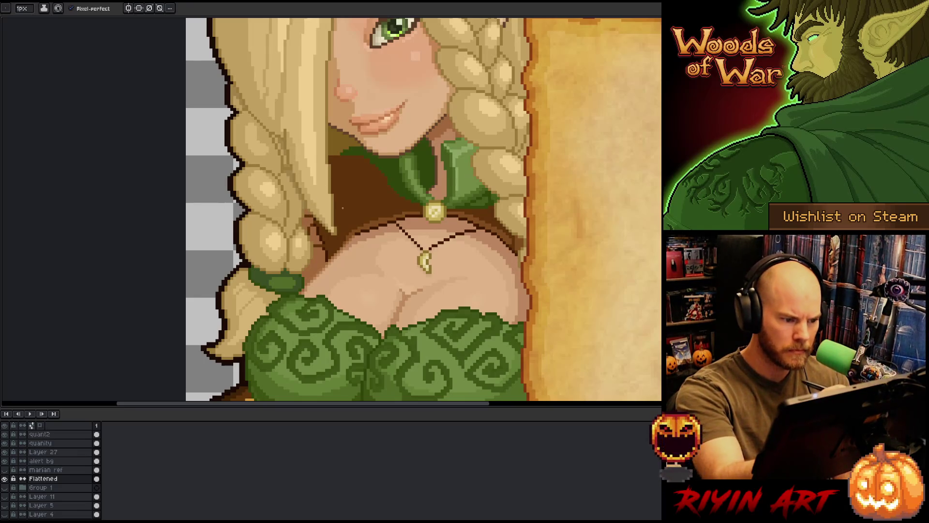
key("alt")
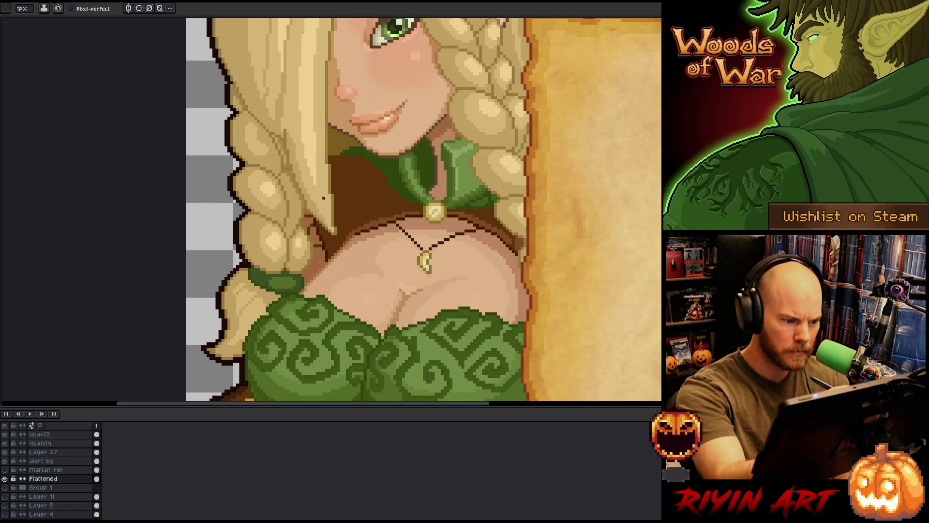
Pan over the chest, dress and parchment panel edge while sampling colours from the artwork.
left_click_drag(322, 221, 322, 157)
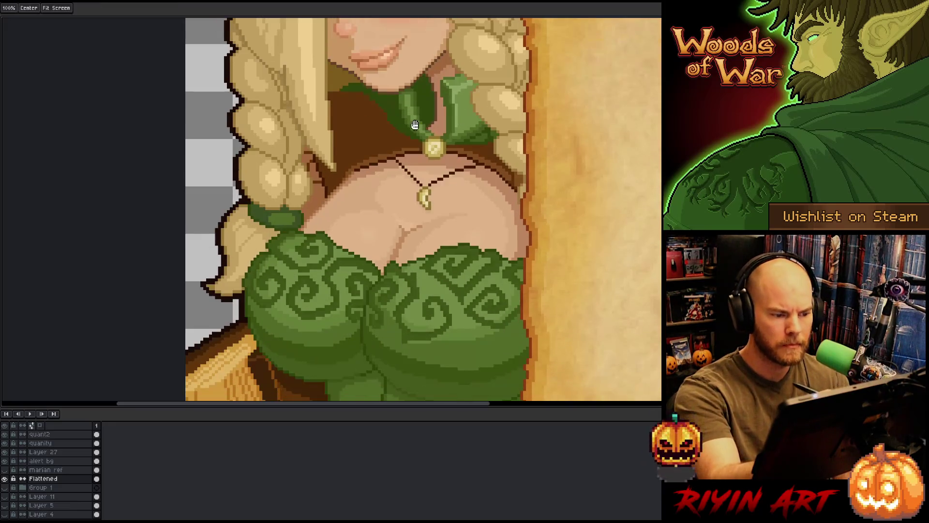
key("space")
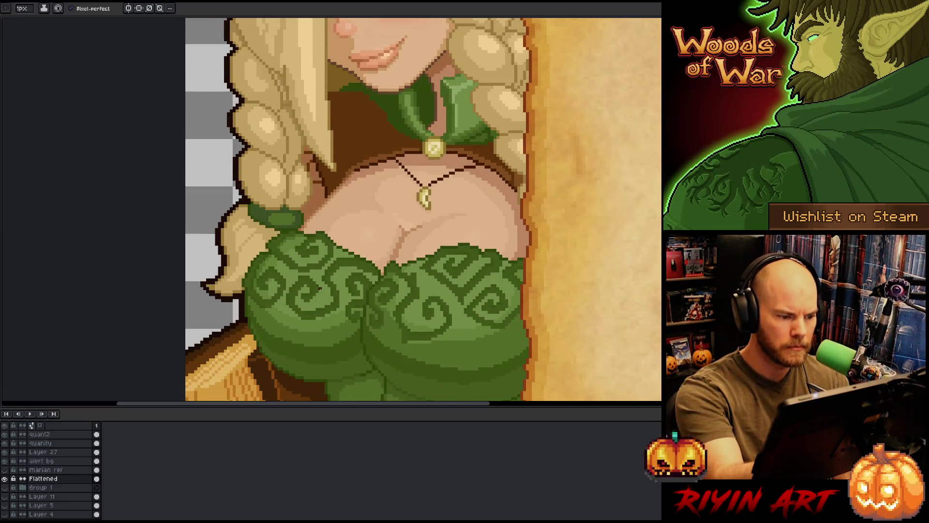
left_click_drag(498, 153, 470, 151)
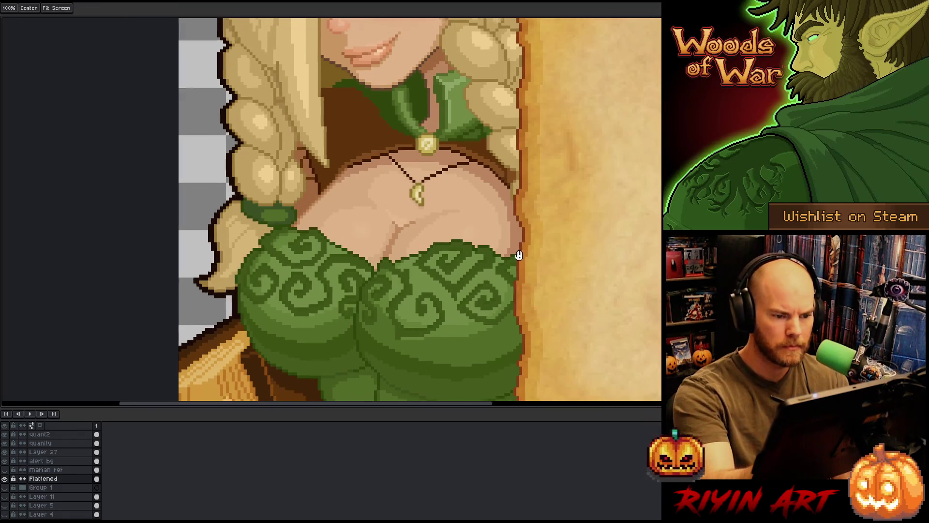
key("alt")
key("w")
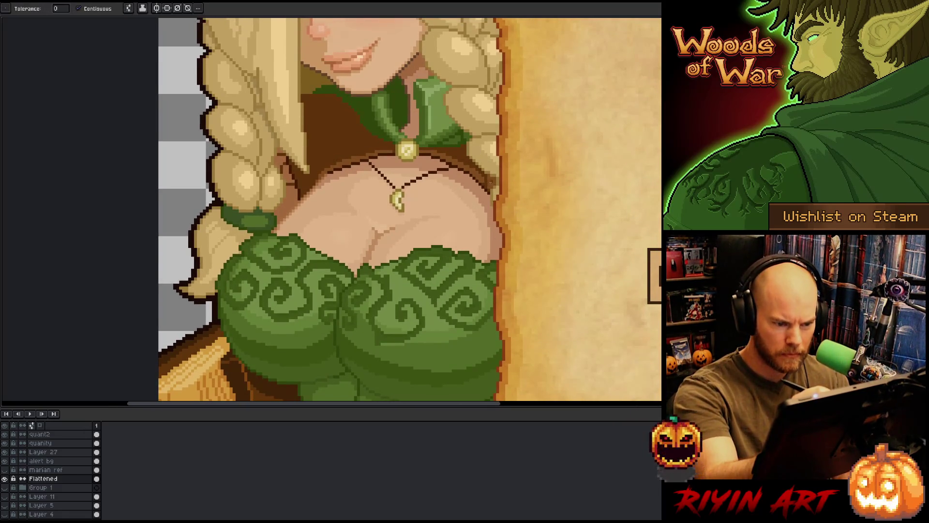
key("space")
left_click_drag(539, 264, 501, 177)
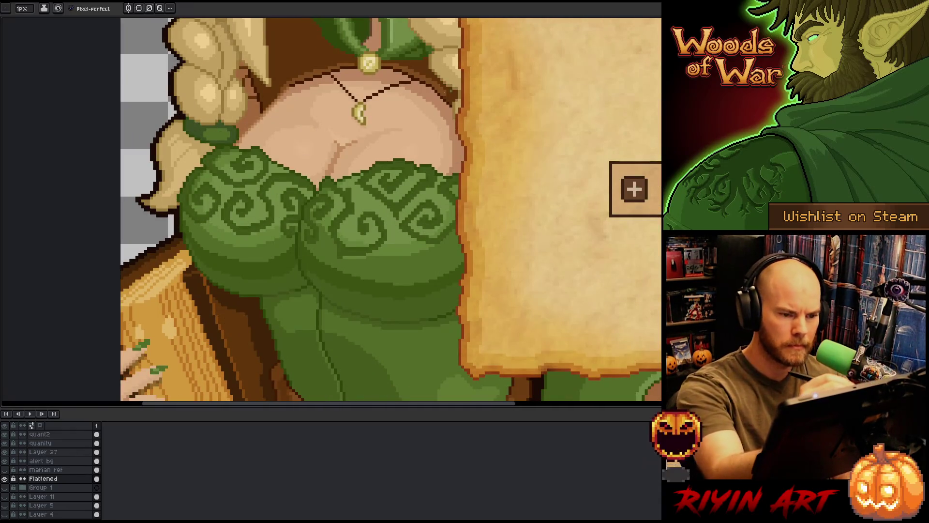
Pick a colour from the blonde hair and bring the elf's face and necklace back into view.
key("alt")
left_click(192, 117, "alt")
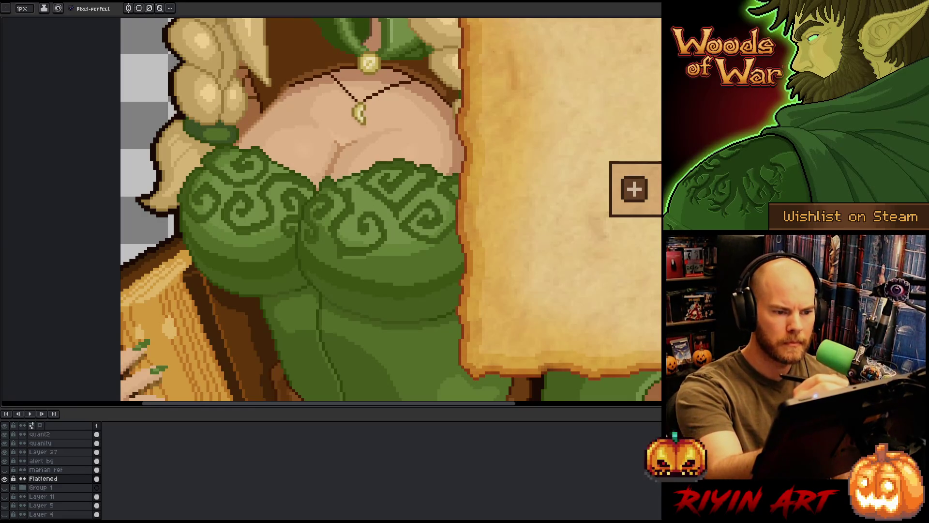
key("space")
mouse_move(509, 95)
left_mouse_down()
mouse_move(527, 242)
mouse_move(522, 191)
left_mouse_up()
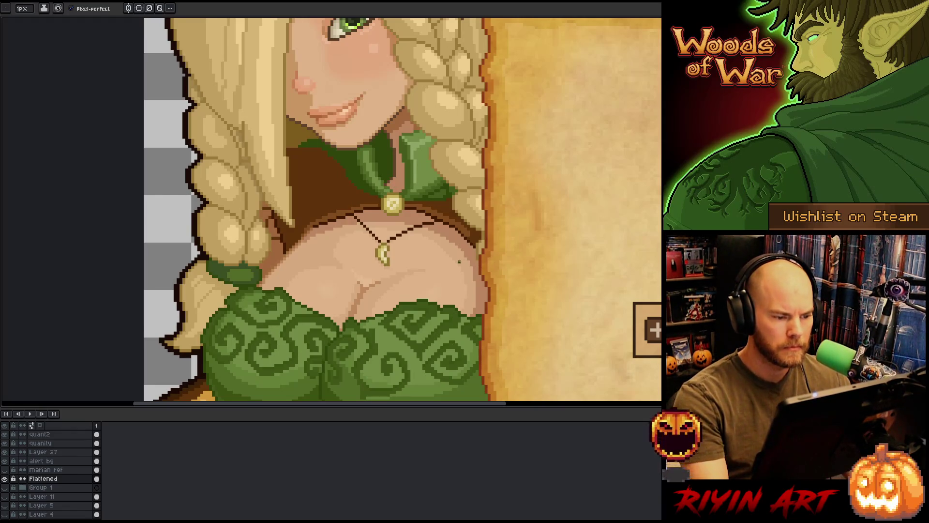
scroll(459, 262, "down", 3)
scroll(369, 298, "up", 2)
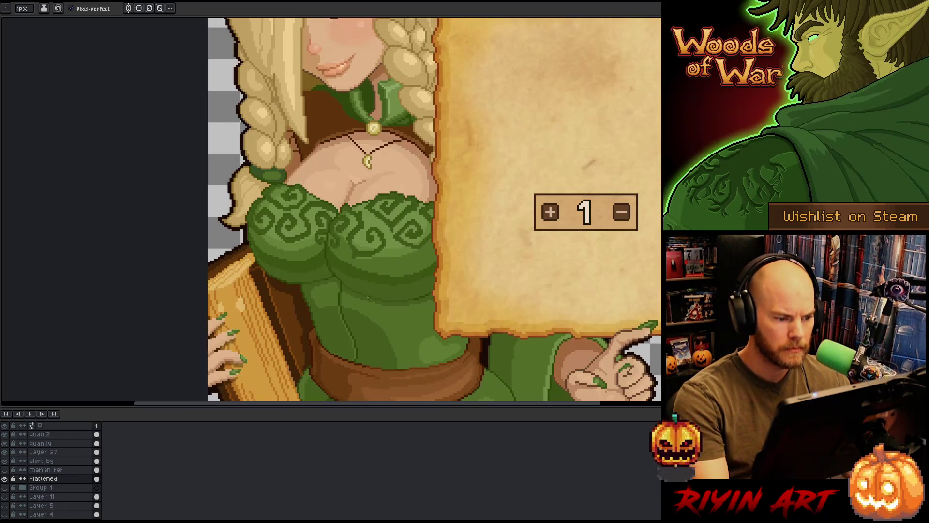
scroll(362, 295, "up", 2)
scroll(388, 228, "up", 1)
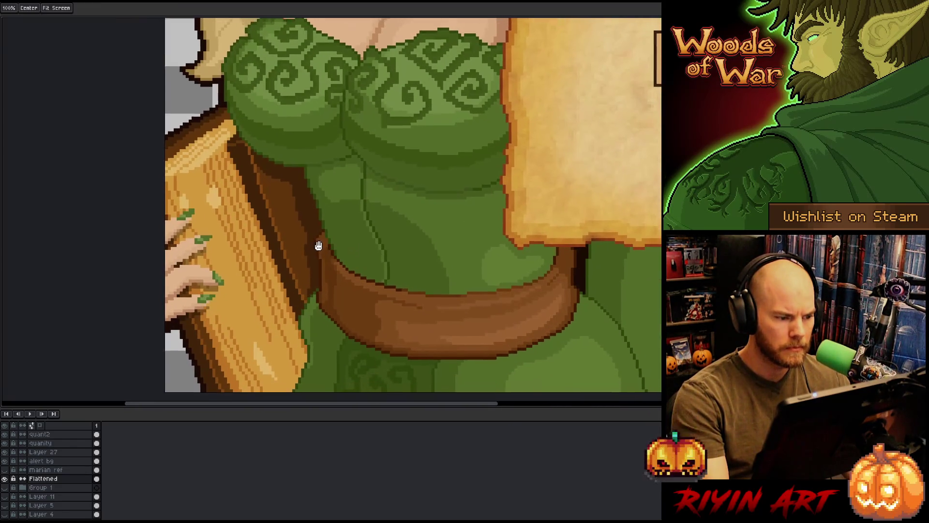
Bring the dress and belt into view and sample greens from the dress above the belt.
mouse_move(316, 244)
left_mouse_down()
mouse_move(318, 210)
mouse_move(210, 189)
left_mouse_up()
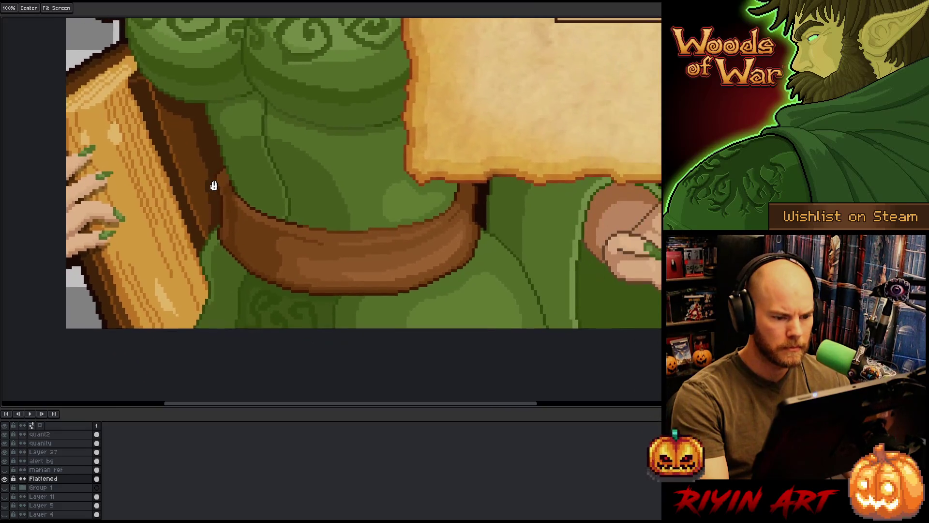
scroll(210, 190, "up", 1)
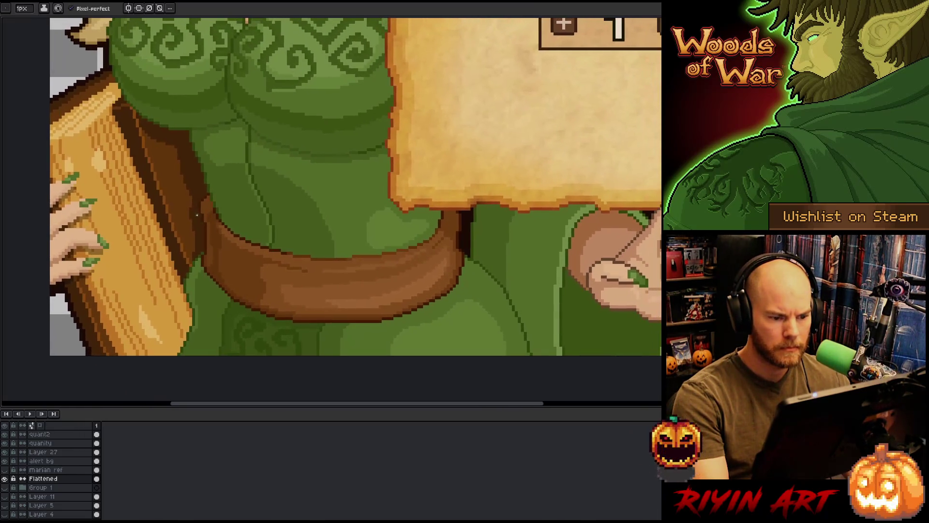
key("alt")
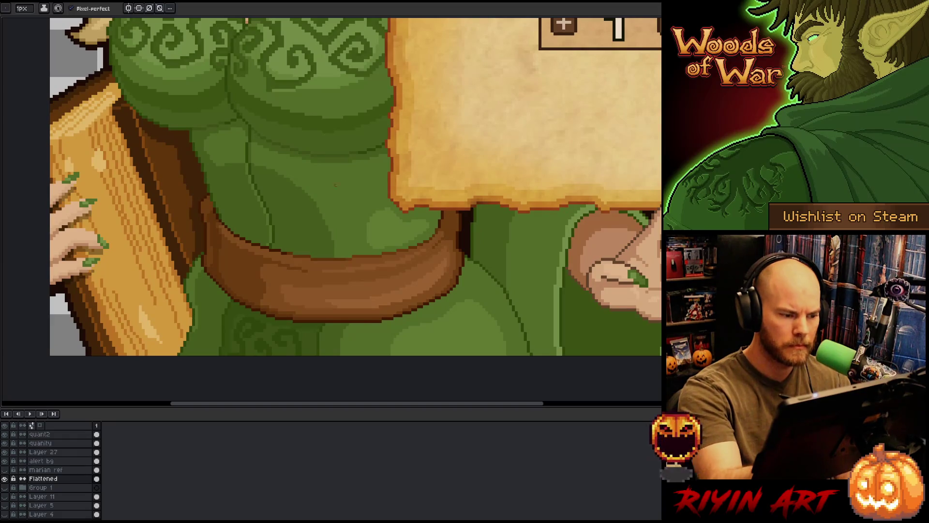
left_click(170, 203, "alt")
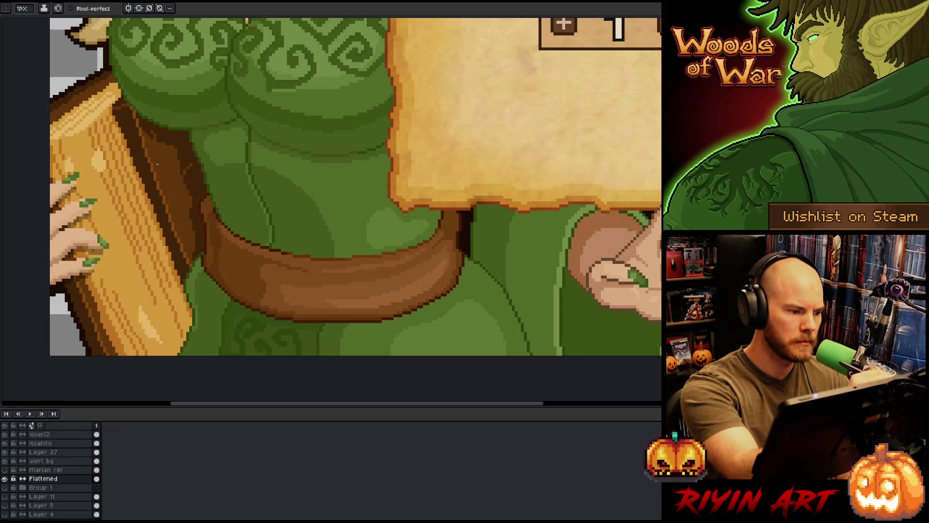
key("alt")
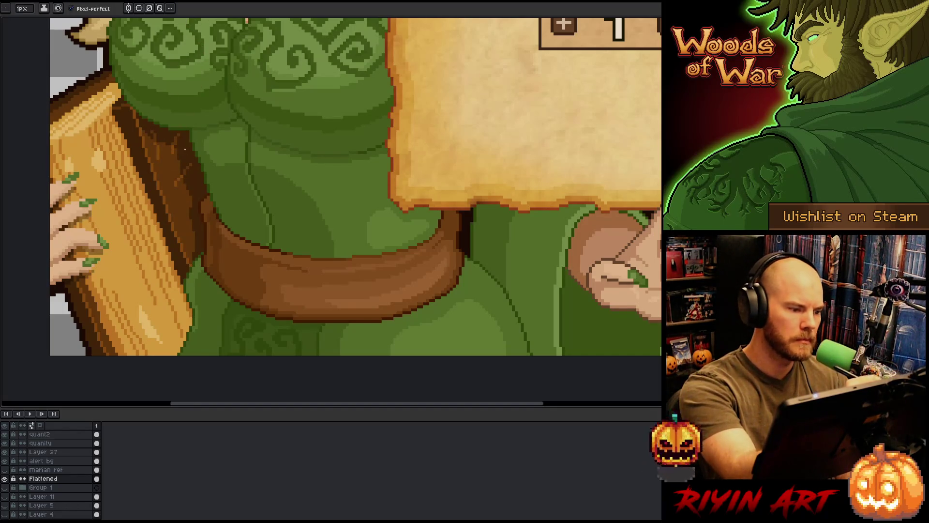
left_click(181, 231, "alt")
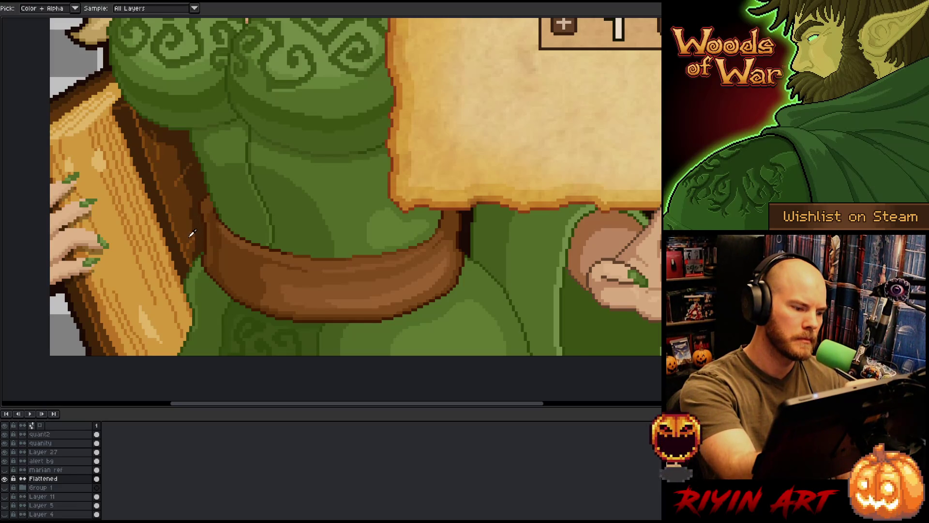
Sample further dress greens for shading fixes, then bring the whole dress and belt into view.
left_click(187, 242, "alt")
left_click(188, 246, "alt")
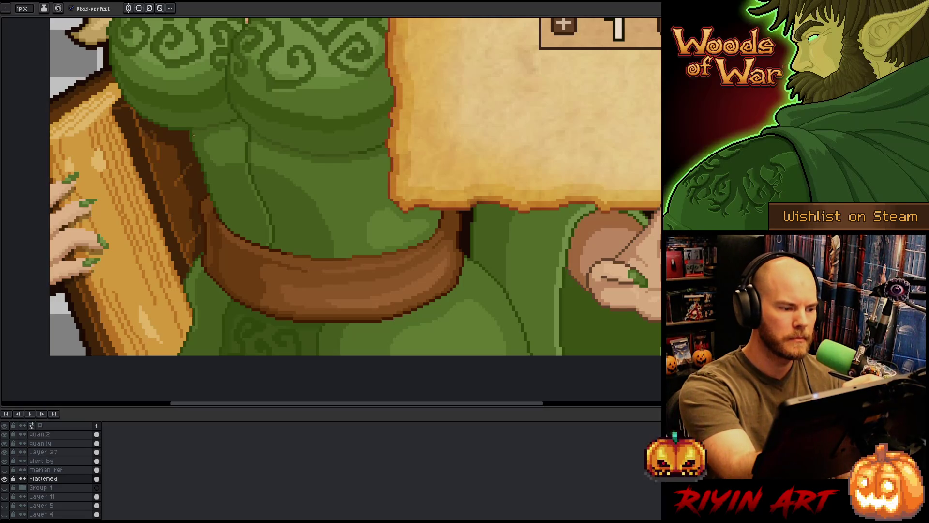
left_click(213, 152, "alt")
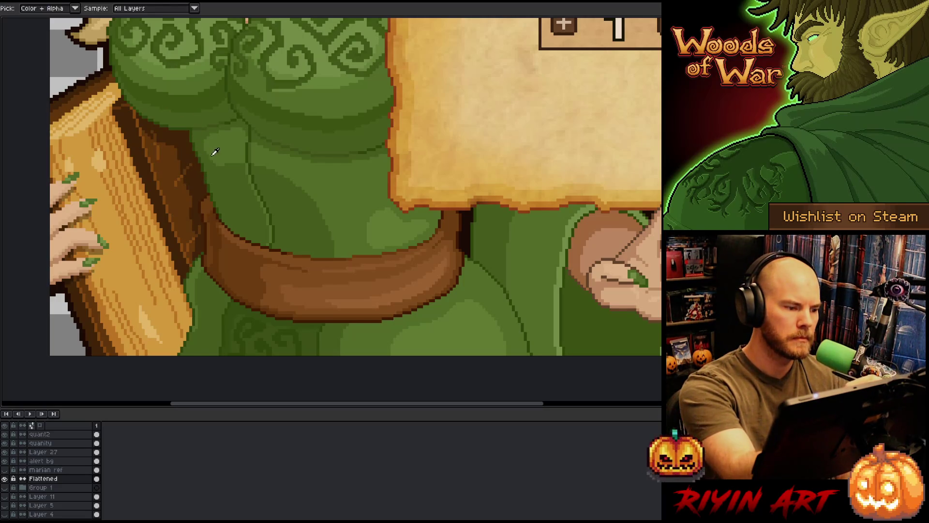
left_click(192, 180, "alt")
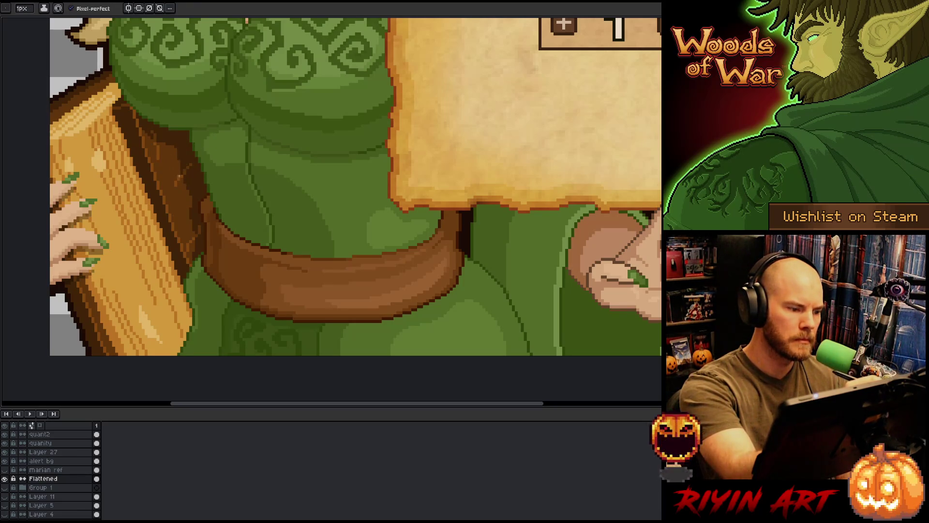
left_click_drag(211, 165, 307, 201)
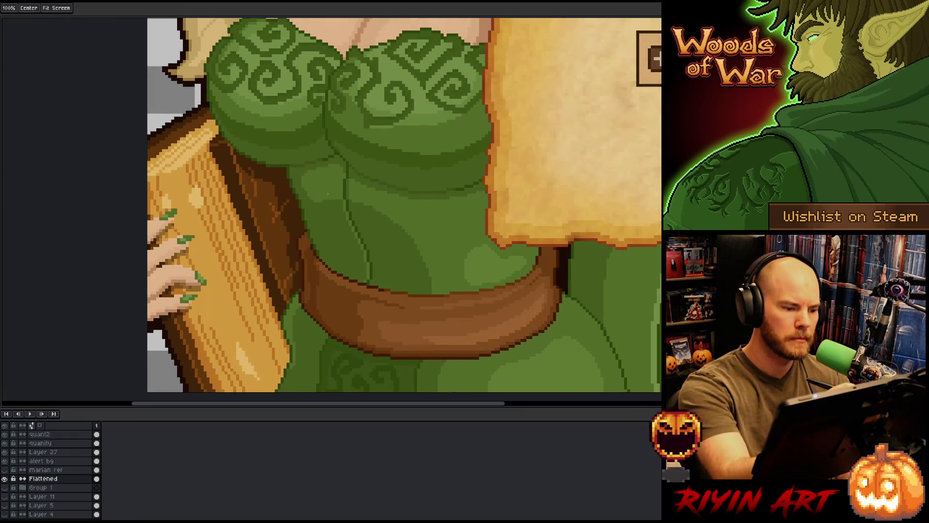
scroll(334, 289, "down", 4)
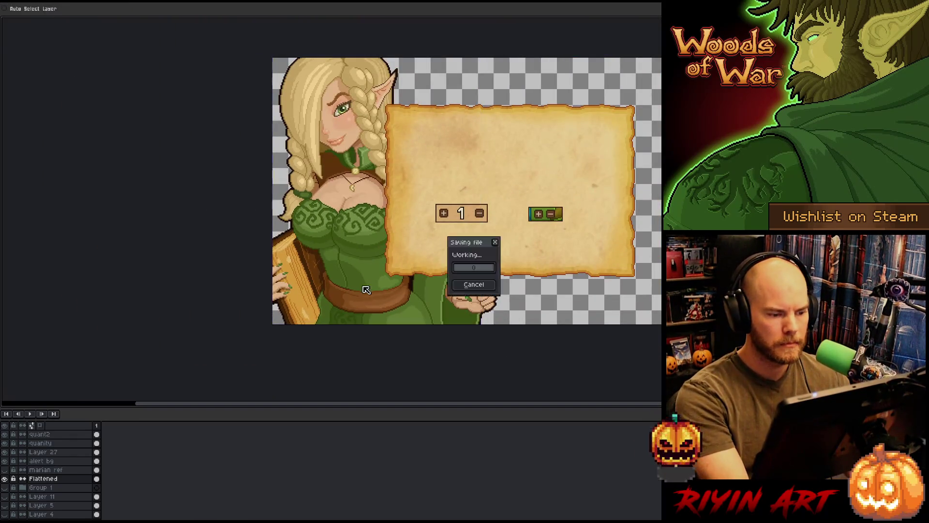
scroll(358, 267, "up", 1)
scroll(357, 269, "up", 1)
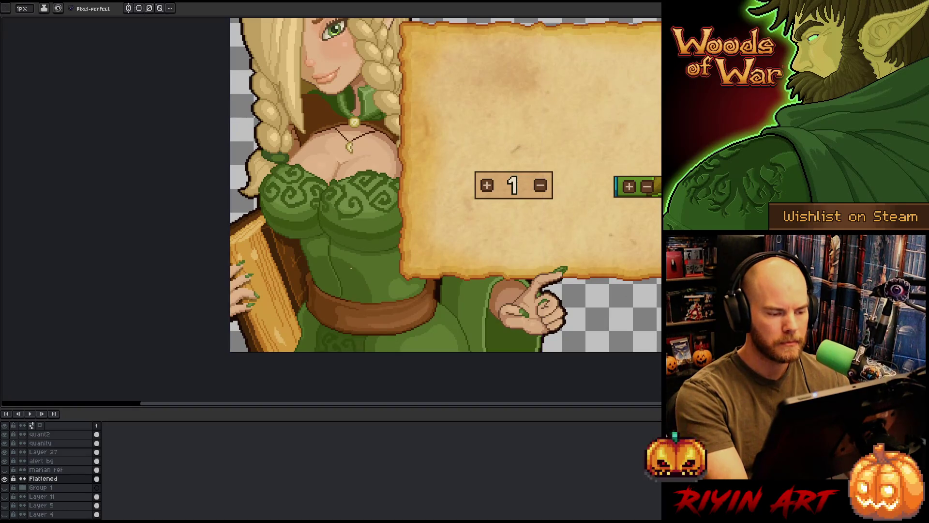
scroll(338, 266, "up", 1)
scroll(320, 260, "up", 1)
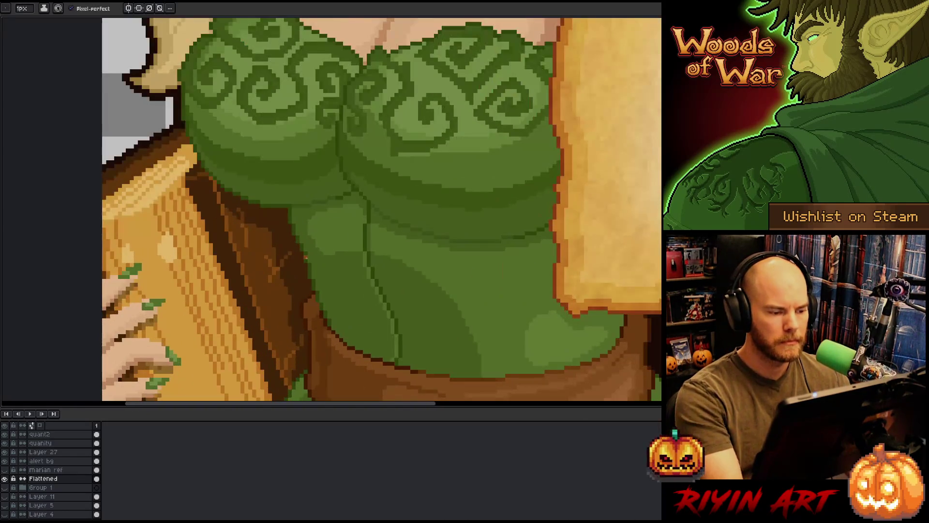
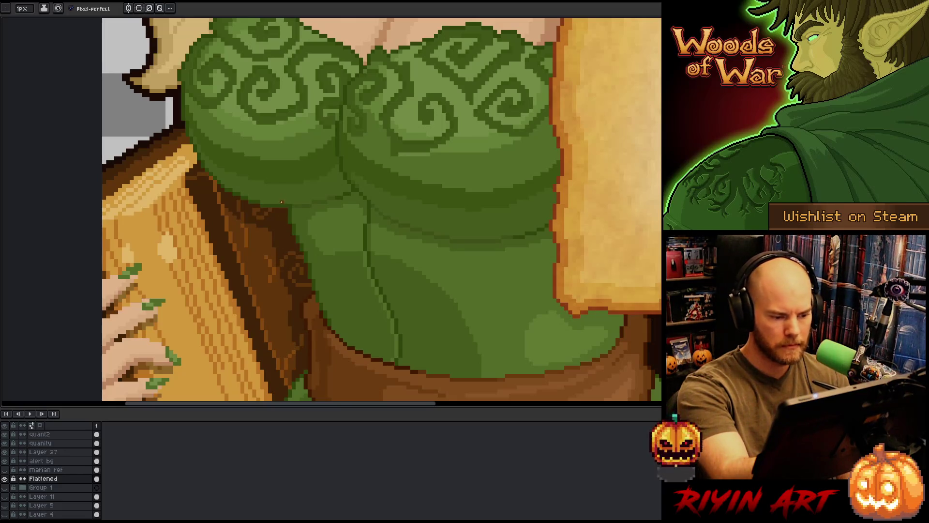
Sample browns from the band and draw a lighter swirl ornament beside the harp.
key("alt")
left_click(306, 335, "alt")
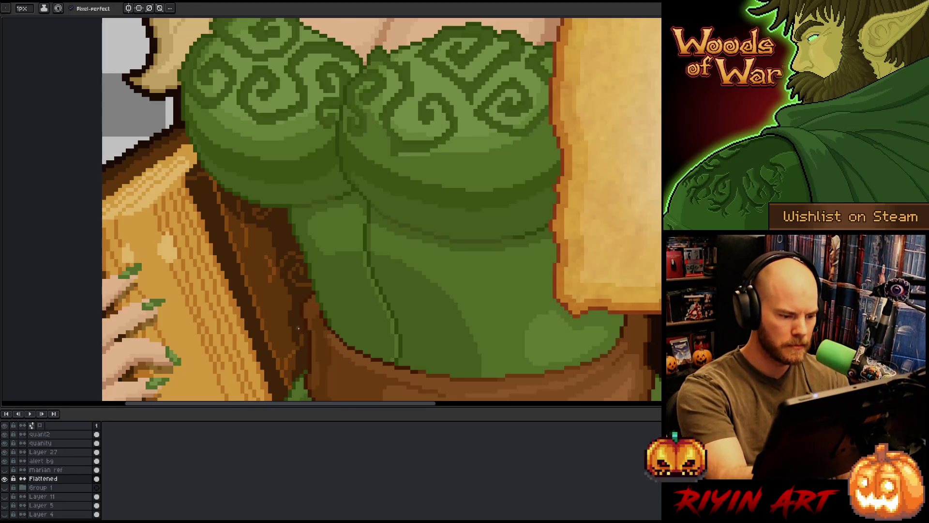
key("alt")
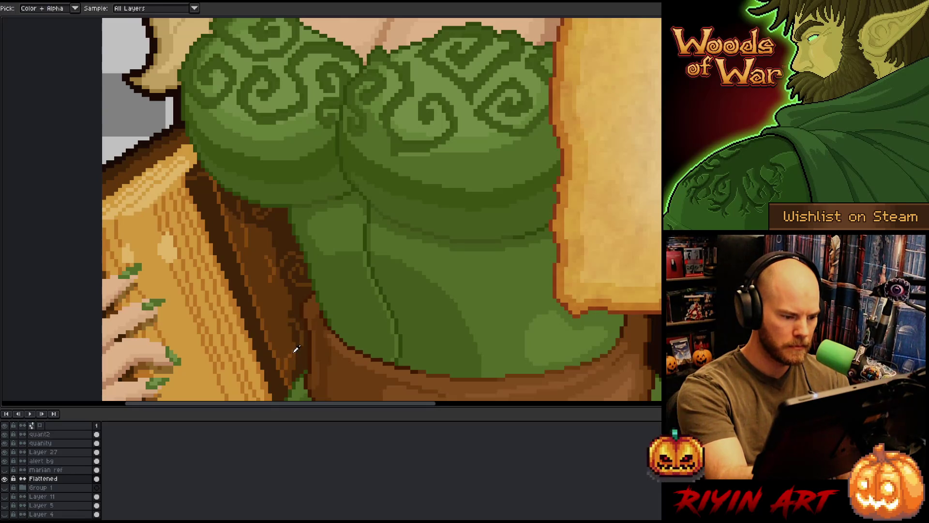
left_click(296, 344, "alt")
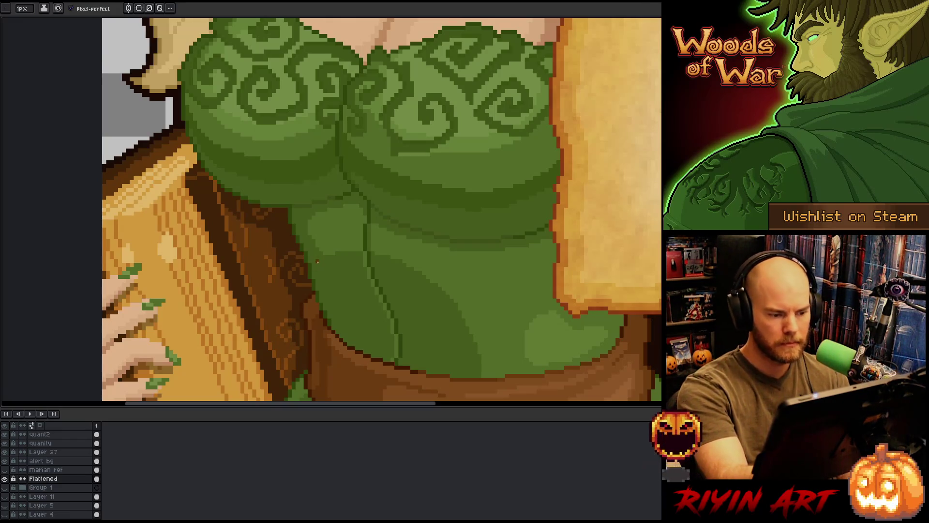
left_click(264, 272, "alt")
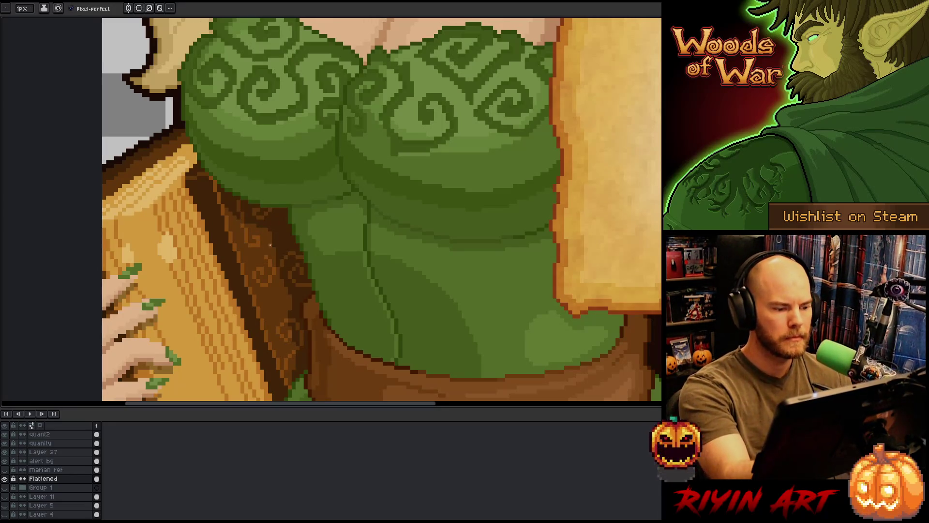
scroll(382, 211, "down", 1)
scroll(382, 211, "down", 2)
scroll(382, 211, "down", 1)
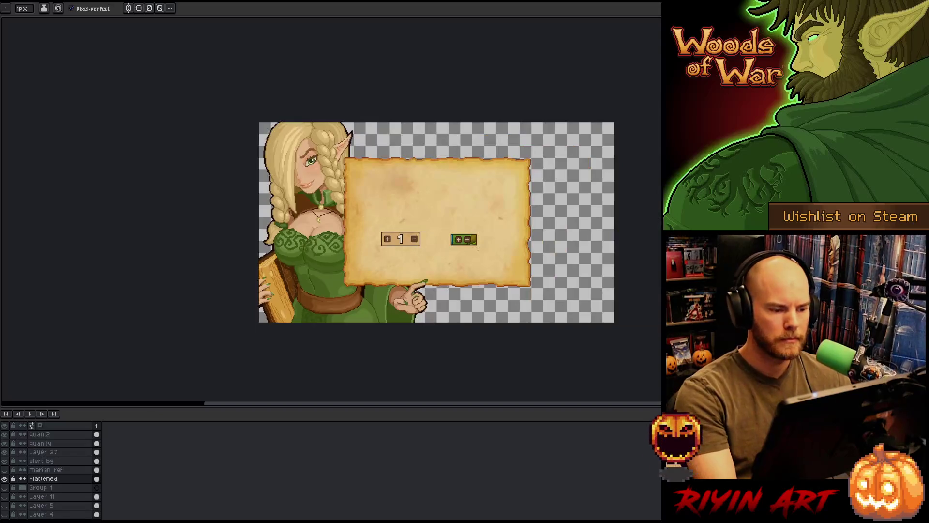
scroll(382, 210, "up", 1)
scroll(302, 286, "up", 2)
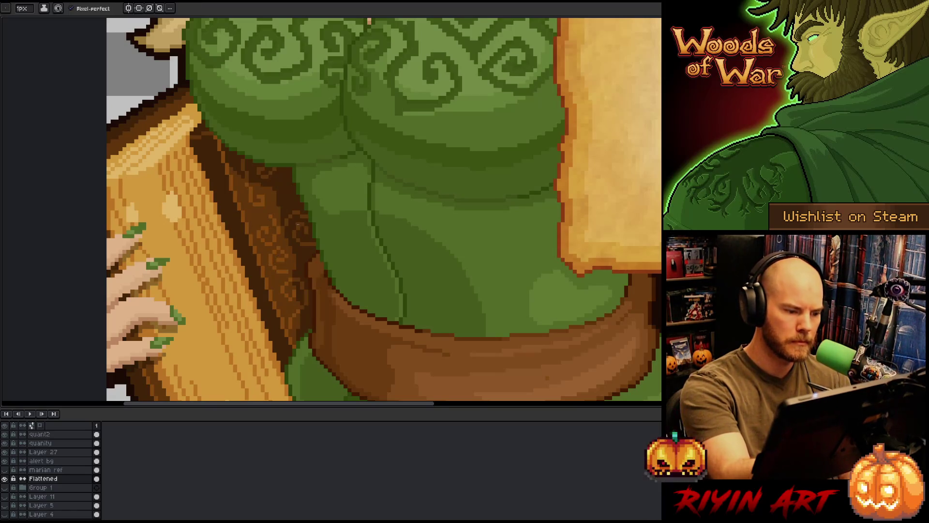
Check the whole elf illustration, save it, and return to the chest area for drawing.
right_click(446, 238)
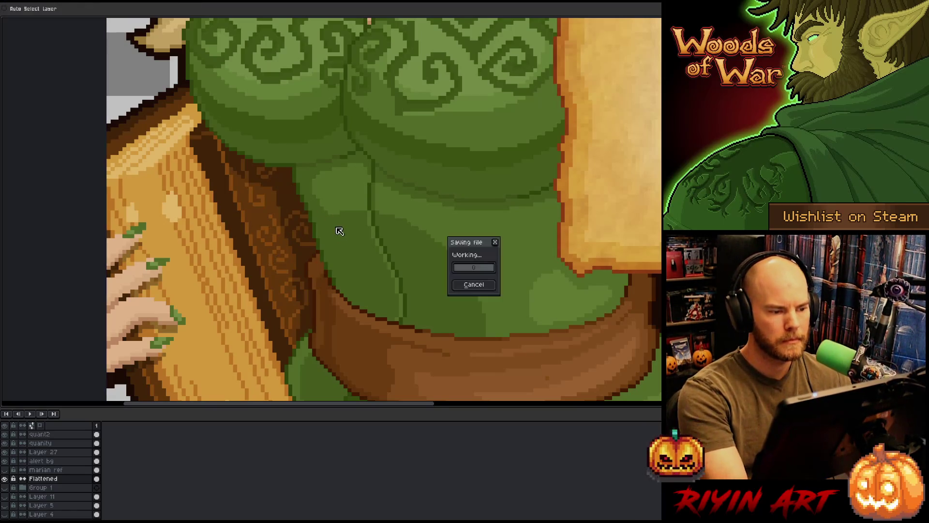
key("Escape")
left_click(294, 209, "alt")
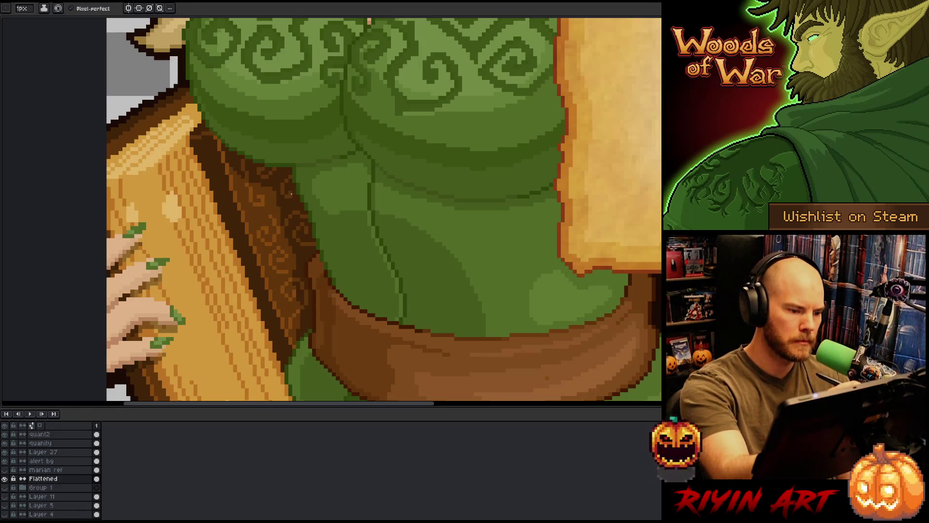
scroll(303, 160, "down", 5)
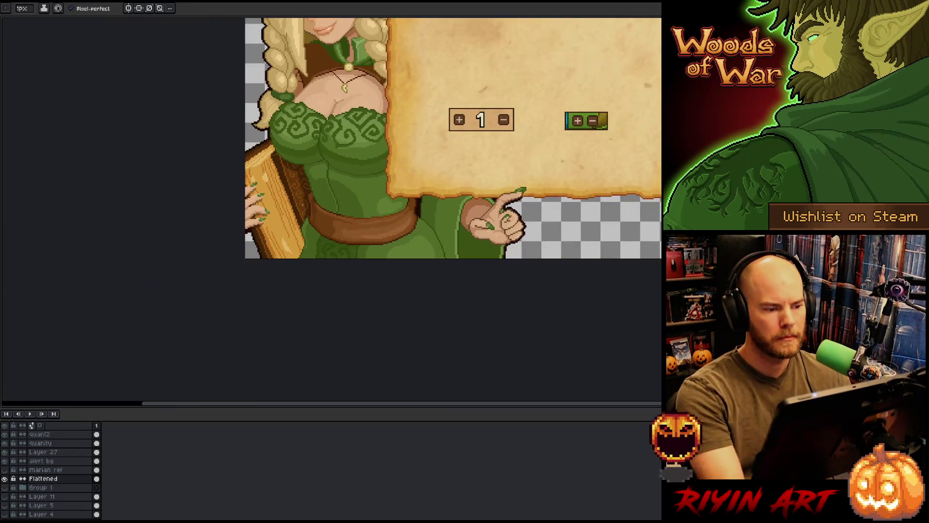
scroll(303, 161, "down", 1)
left_click_drag(380, 120, 308, 216)
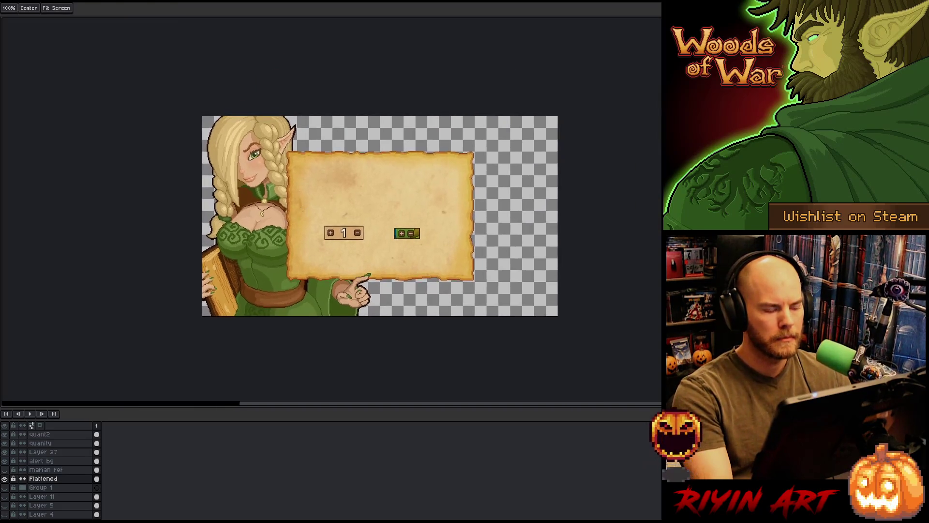
scroll(307, 217, "up", 1)
key("b")
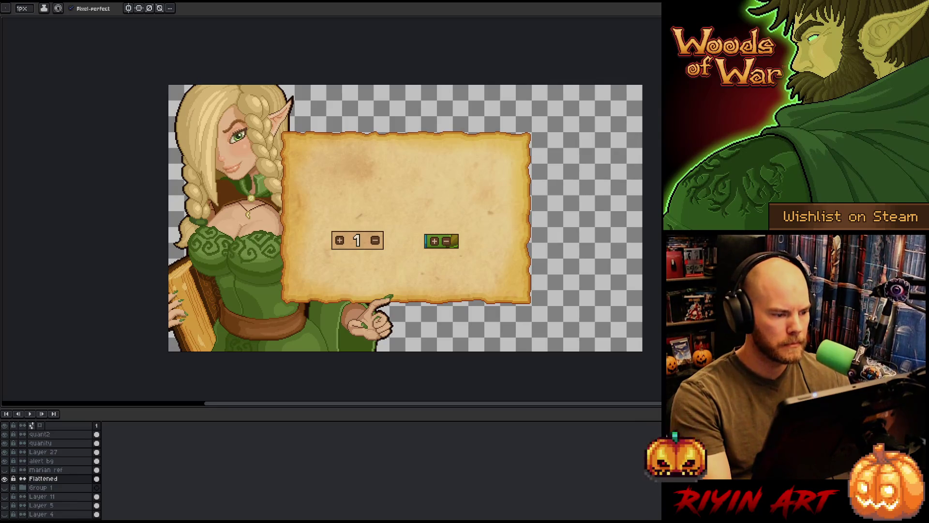
scroll(218, 217, "up", 3)
Retouch the left braid edge against the chest with sampled hair and skin tones, then save.
key("i")
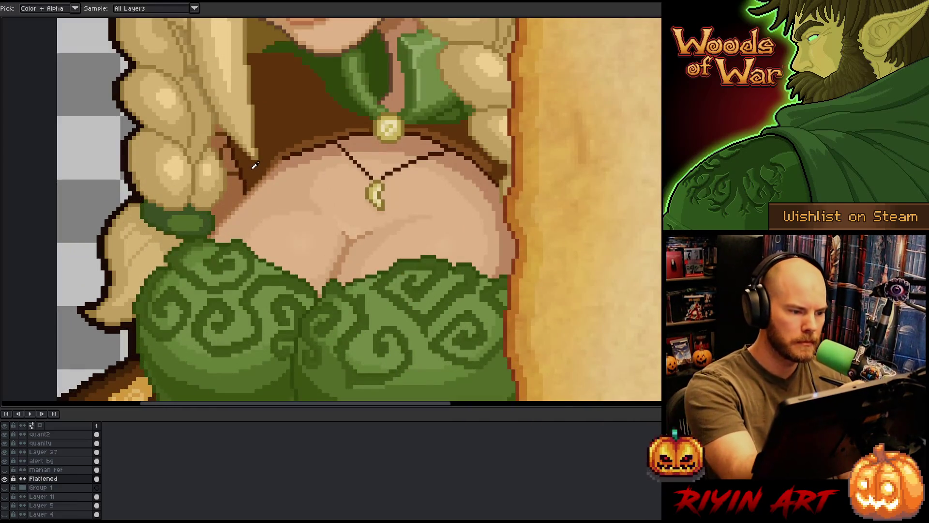
key("b")
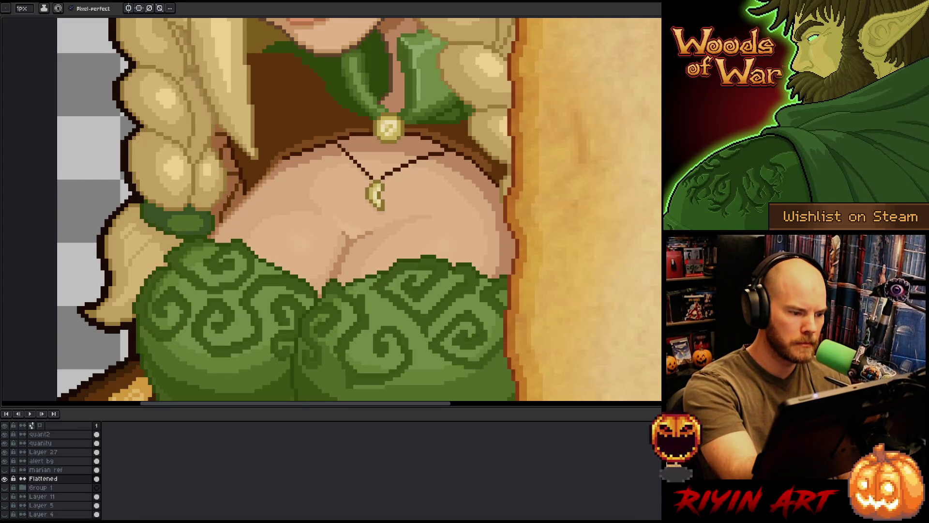
key("alt")
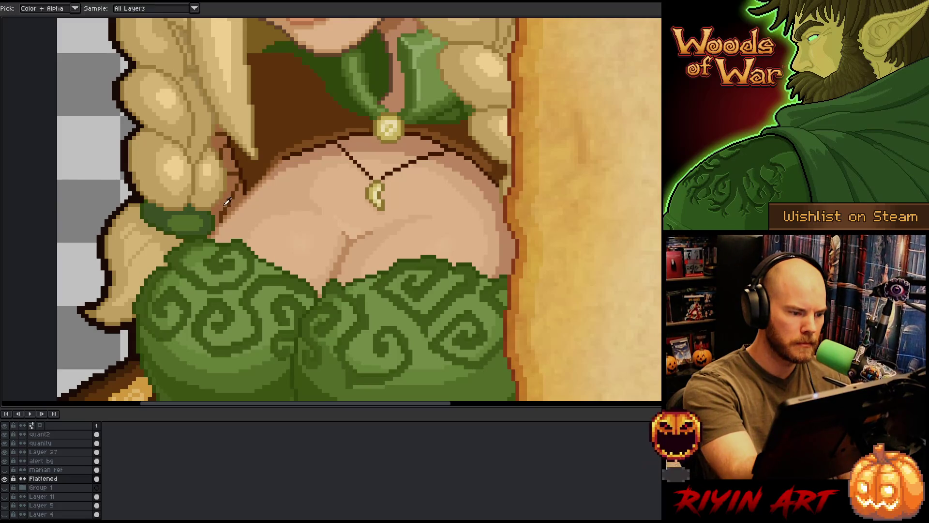
key("alt")
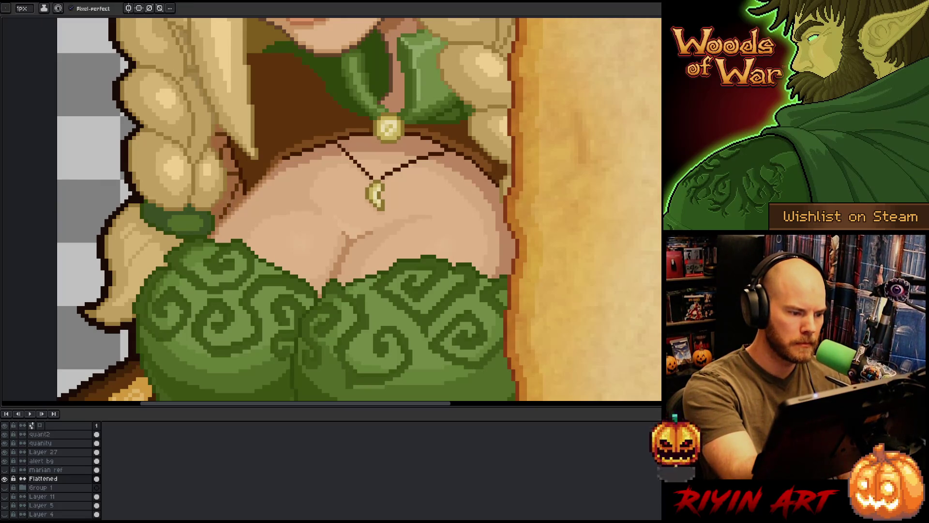
key("alt")
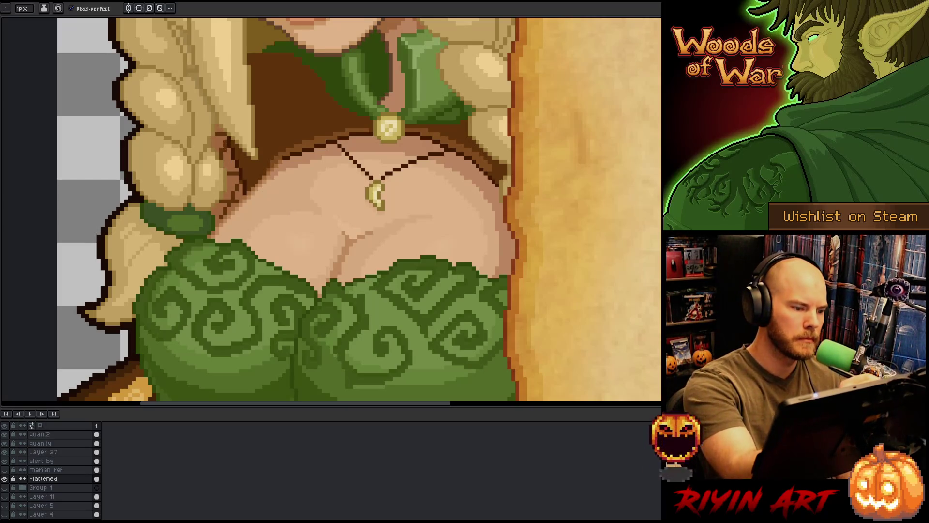
key("alt")
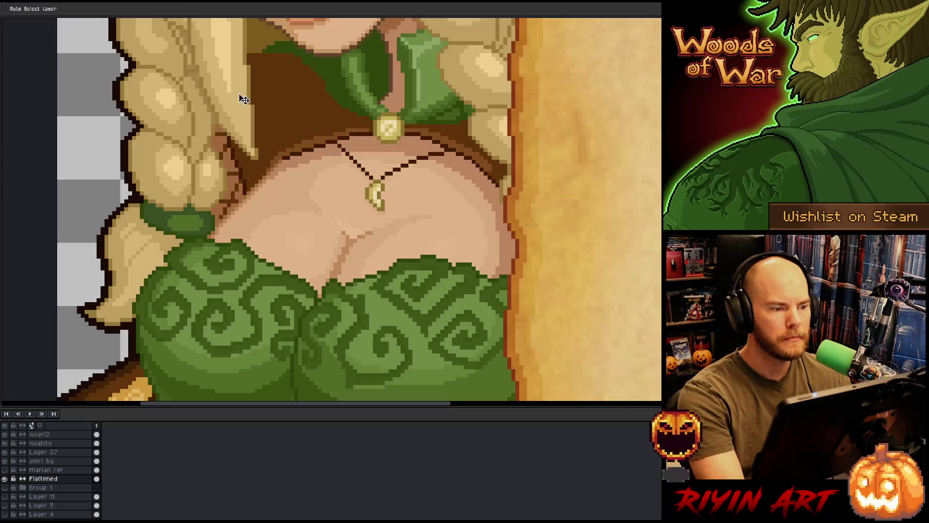
scroll(360, 211, "down", 3)
scroll(359, 211, "up", 1)
scroll(274, 116, "up", 1)
scroll(275, 118, "up", 4)
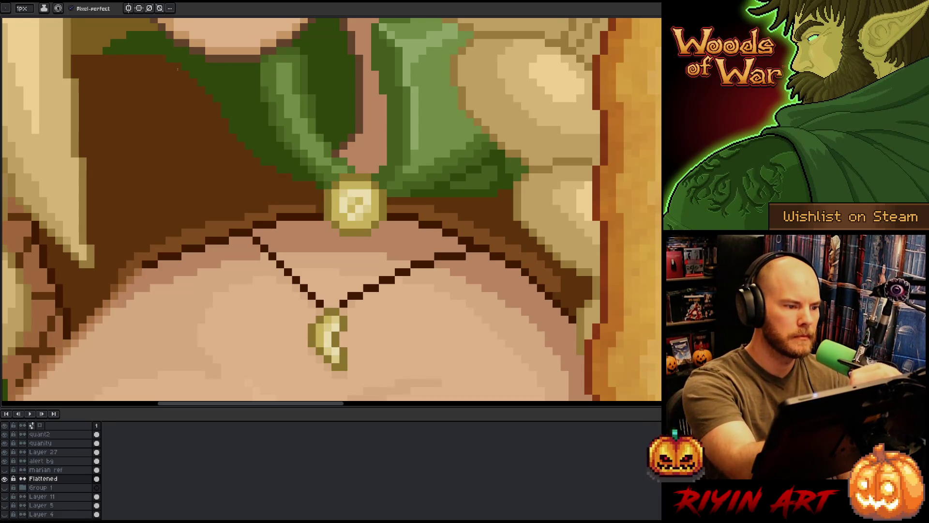
scroll(263, 204, "down", 3)
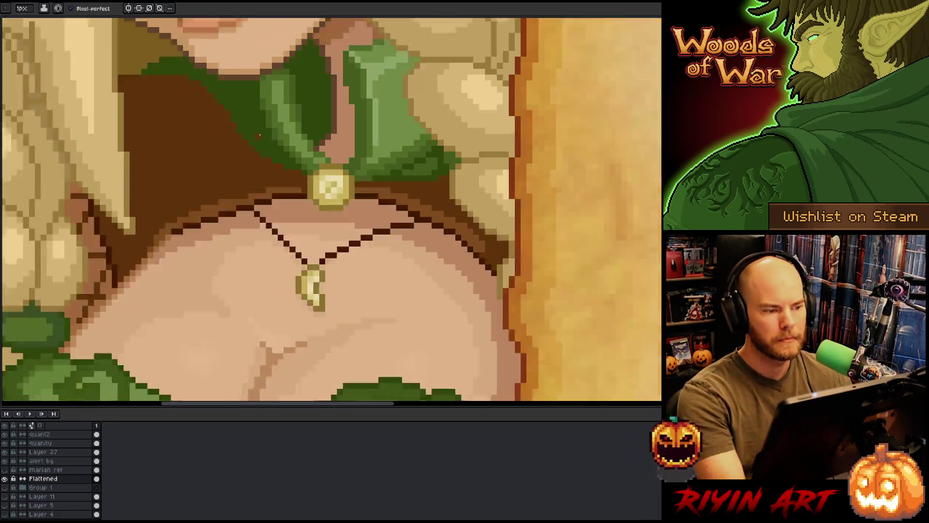
scroll(264, 203, "down", 2)
key("ctrl+s")
scroll(234, 209, "down", 2)
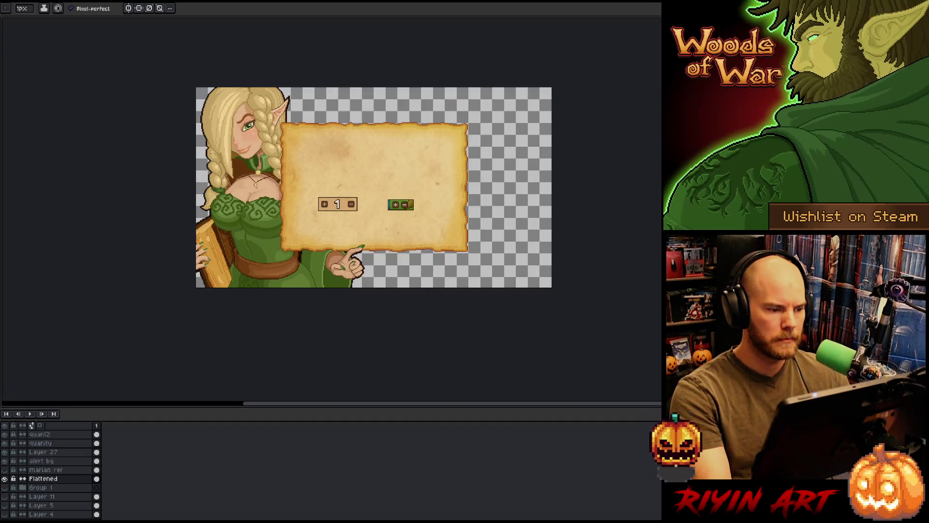
scroll(291, 139, "up", 1)
scroll(314, 148, "up", 1)
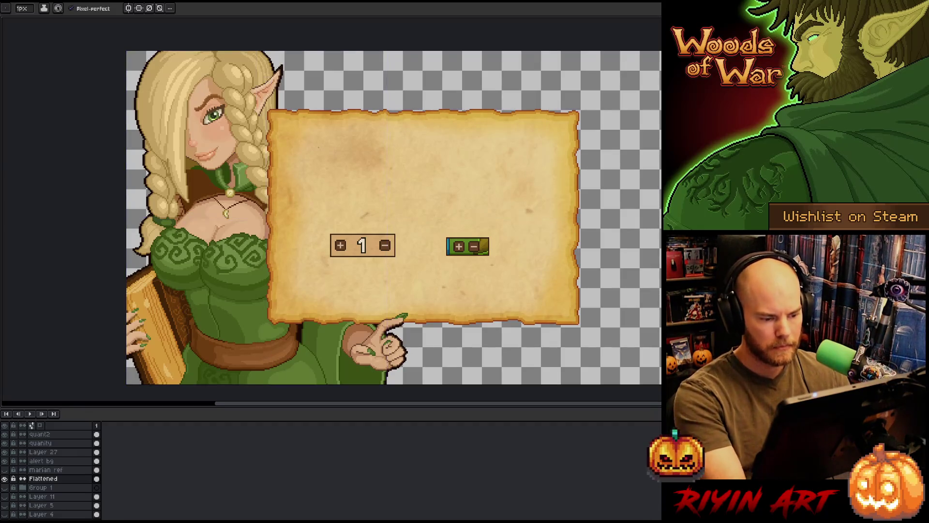
scroll(395, 219, "down", 2)
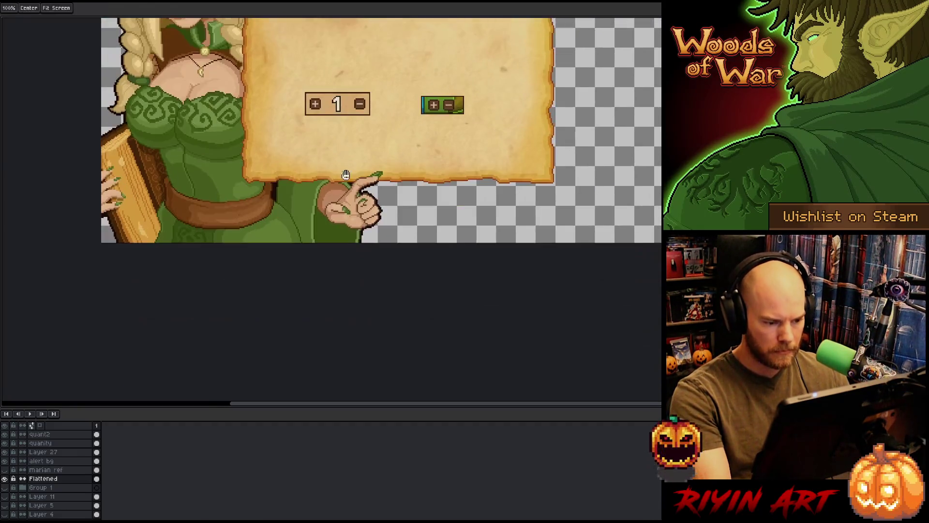
scroll(373, 208, "up", 4)
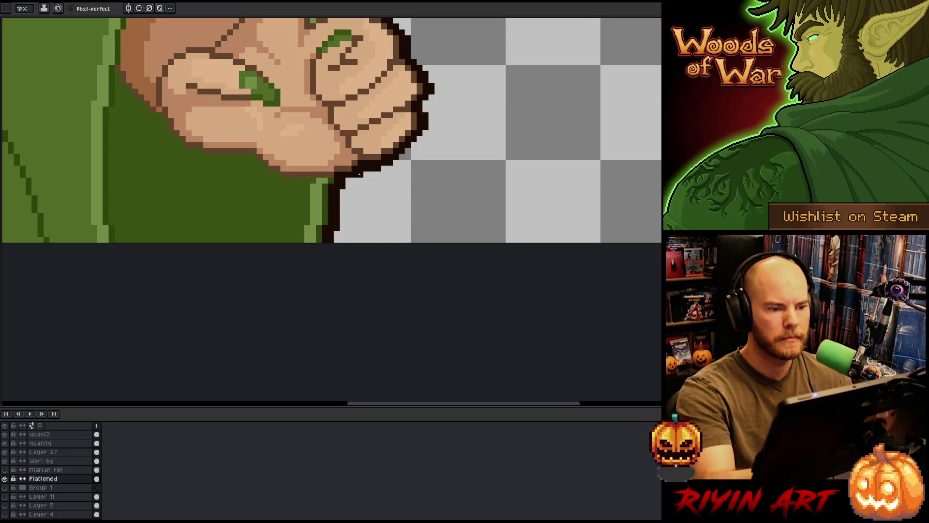
scroll(443, 112, "down", 1)
scroll(444, 112, "down", 1)
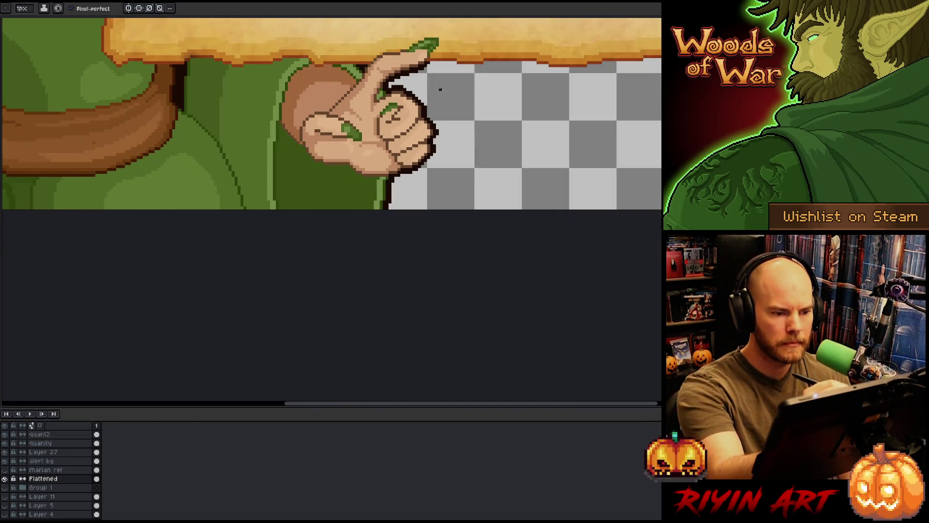
Inspect the elf's hand and counter buttons, then return to the pencil.
left_click_drag(439, 89, 451, 195)
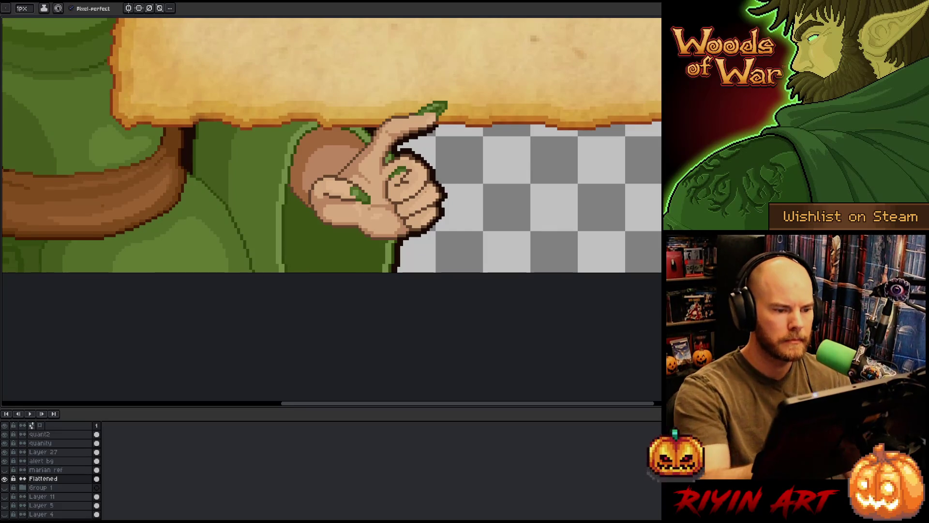
scroll(434, 174, "up", 1)
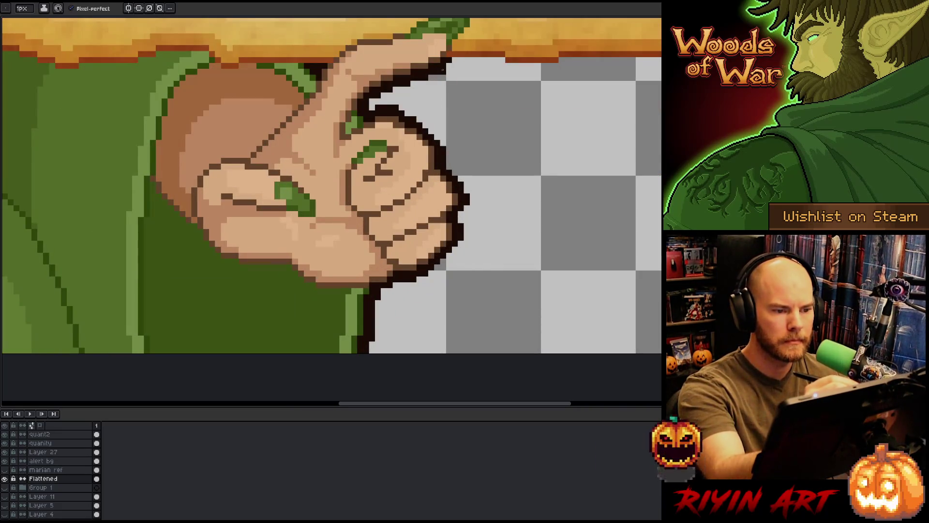
scroll(433, 174, "down", 1)
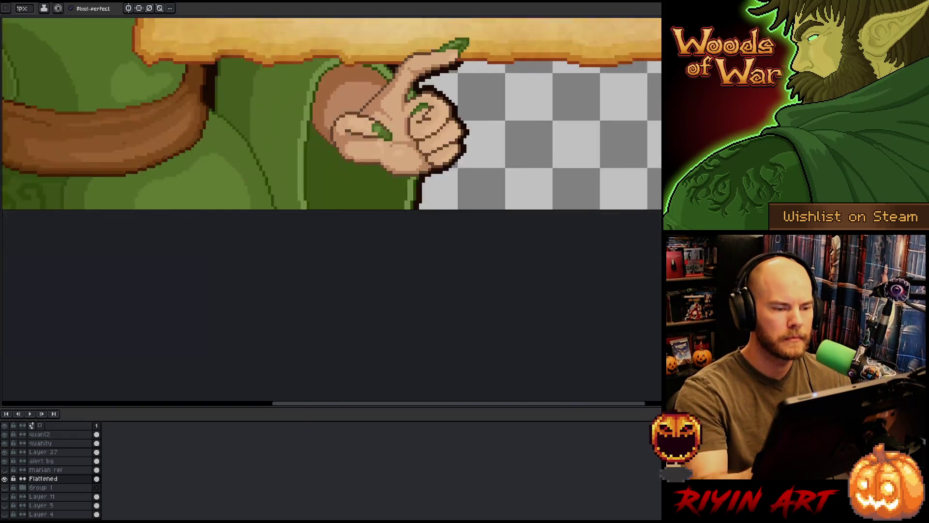
scroll(434, 173, "down", 1)
scroll(473, 40, "up", 2)
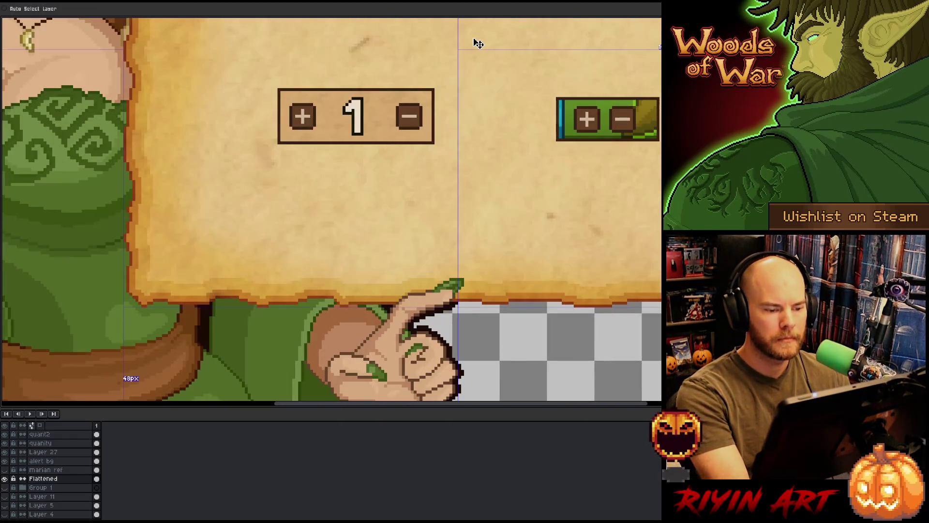
key("b")
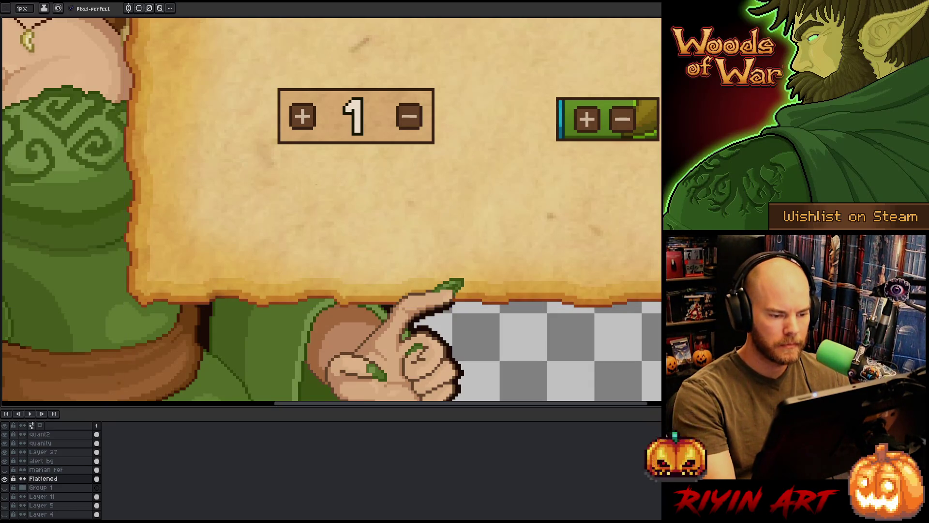
scroll(383, 229, "down", 3)
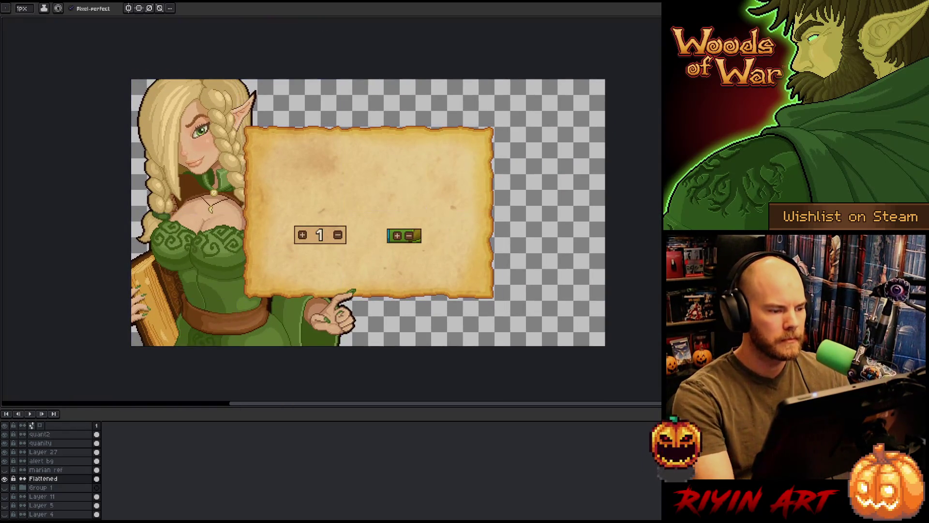
scroll(32, 508, "down", 1)
Dim the background game UI layers so only the Upgrade button shows behind the panel.
left_click(5, 515)
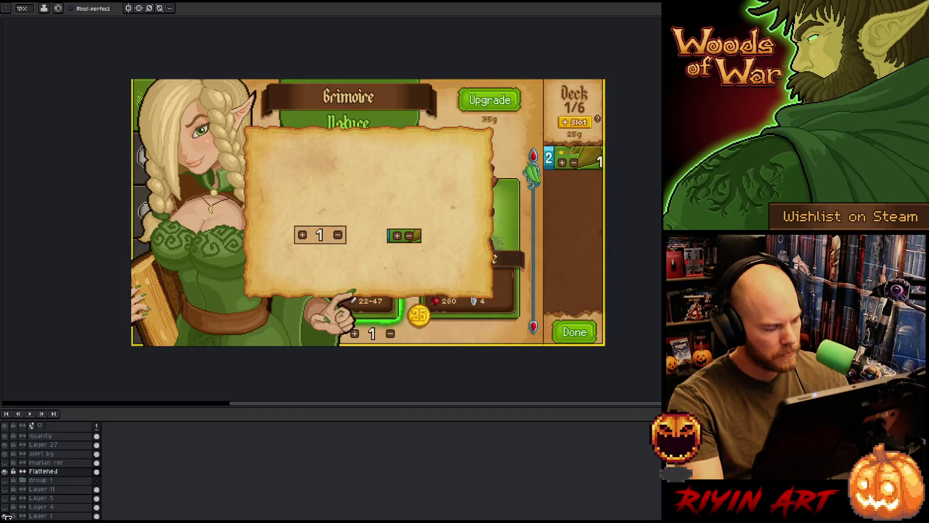
left_click(5, 516)
left_click(5, 508)
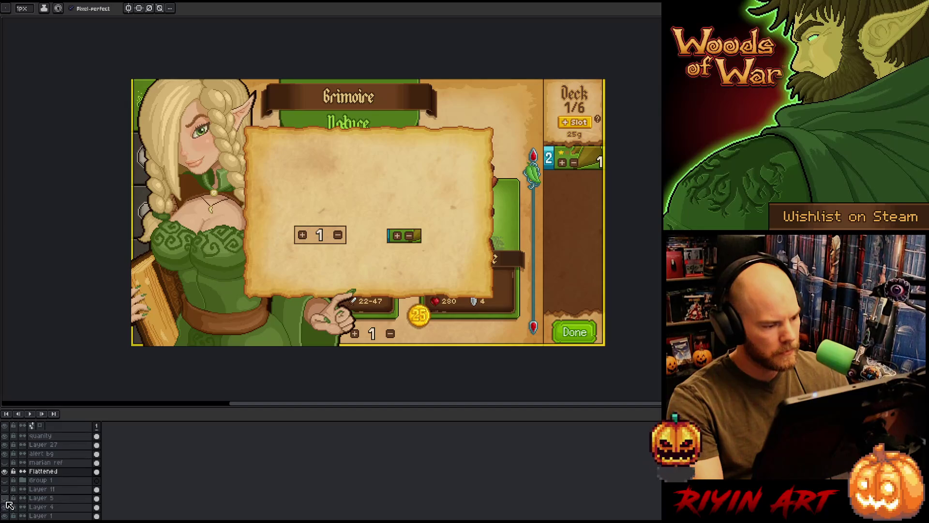
left_click(8, 506)
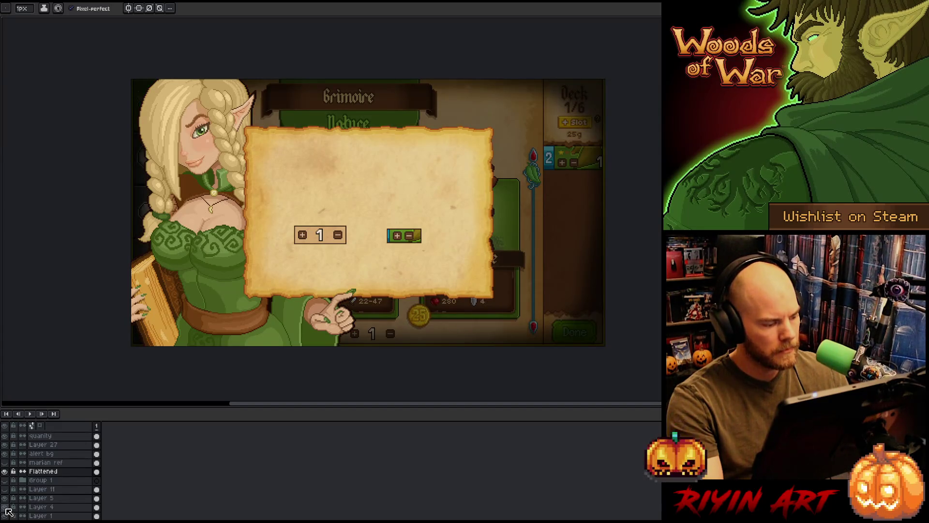
left_click(5, 508)
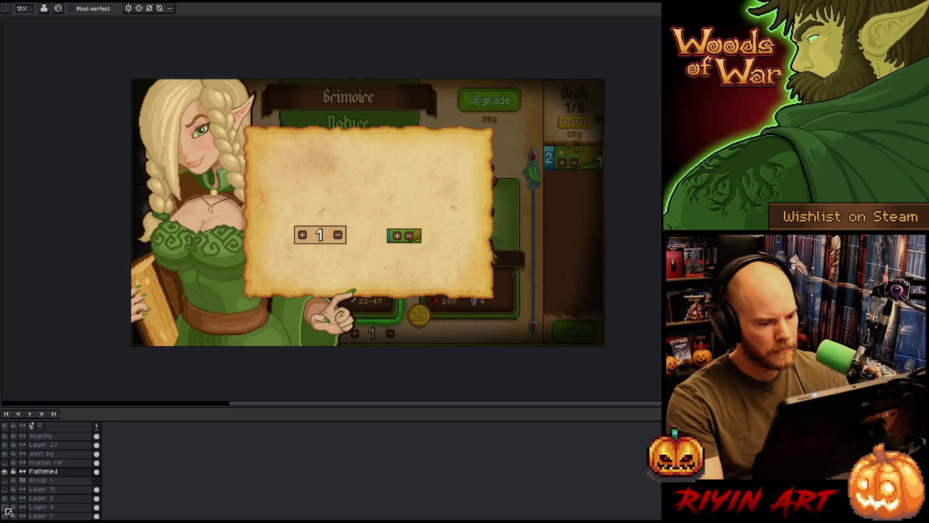
left_click(6, 516)
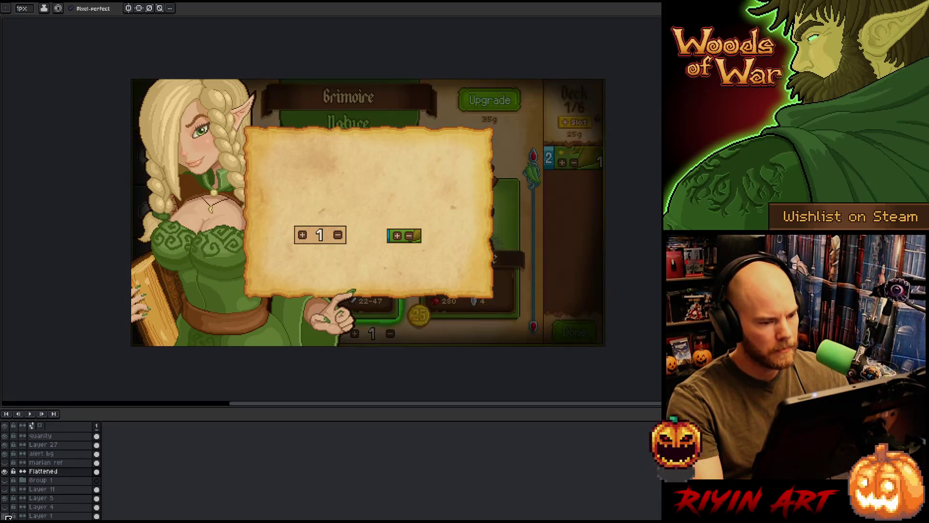
key("v")
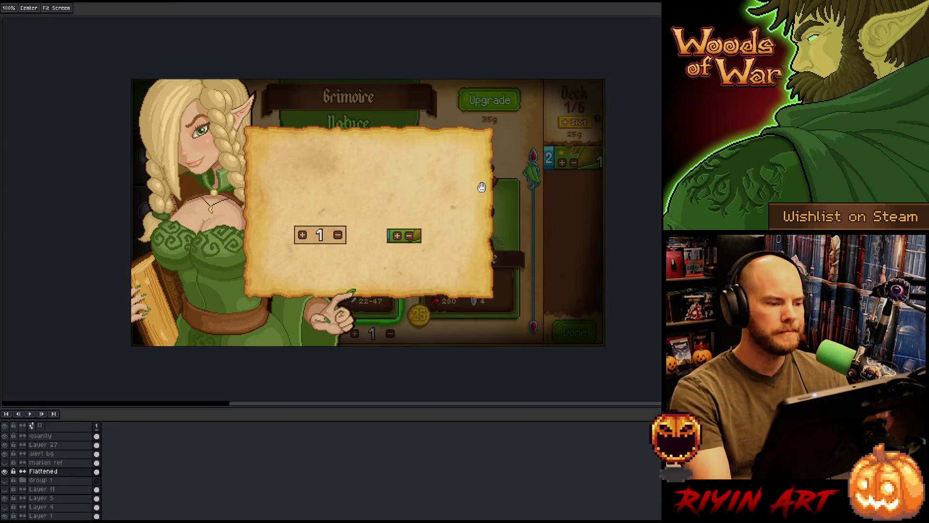
Restore the full workspace interface, recentre on the elf's face, and glance at the File menu.
mouse_move(481, 187)
left_mouse_down()
mouse_move(455, 186)
mouse_move(440, 201)
left_mouse_up()
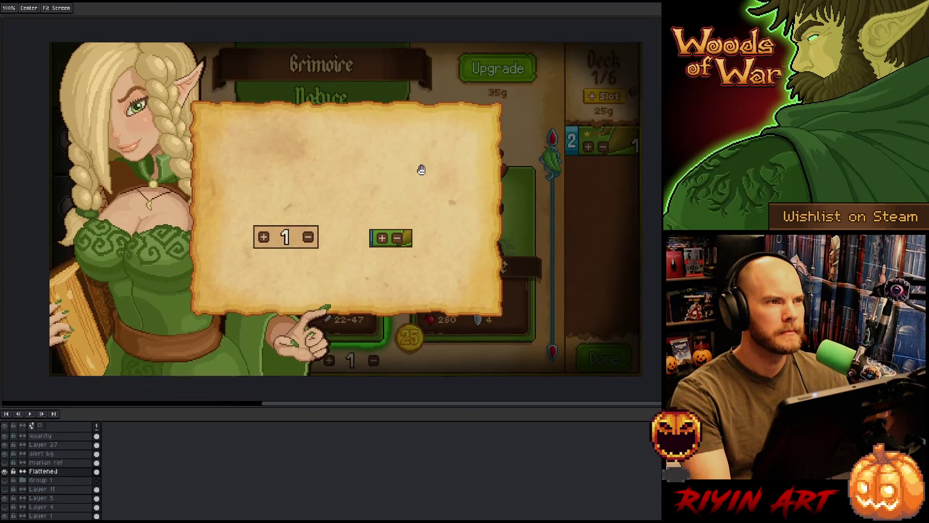
scroll(441, 201, "up", 1)
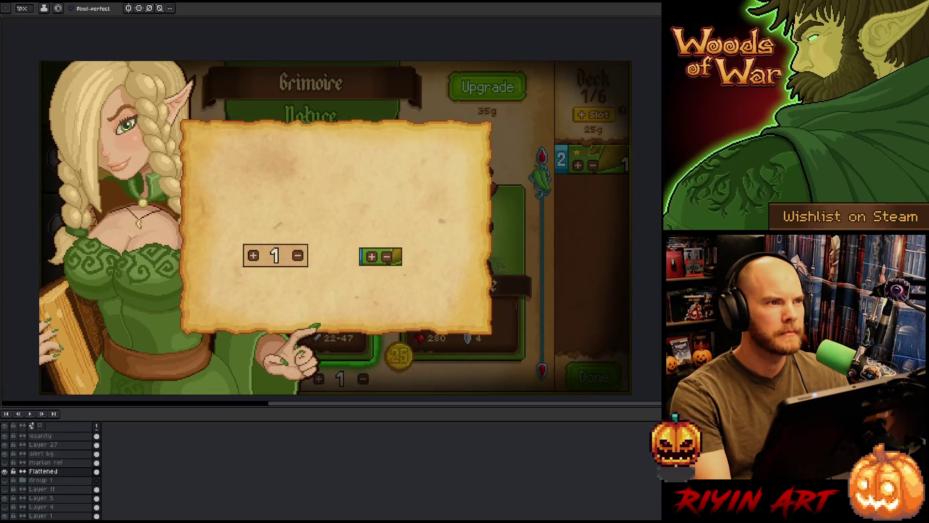
key("ctrl")
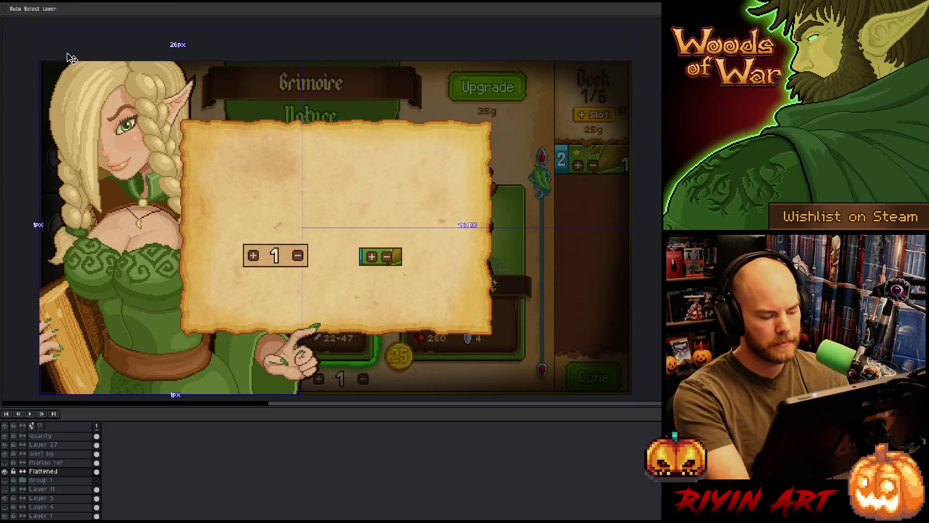
key("Tab")
left_click_drag(257, 155, 339, 142)
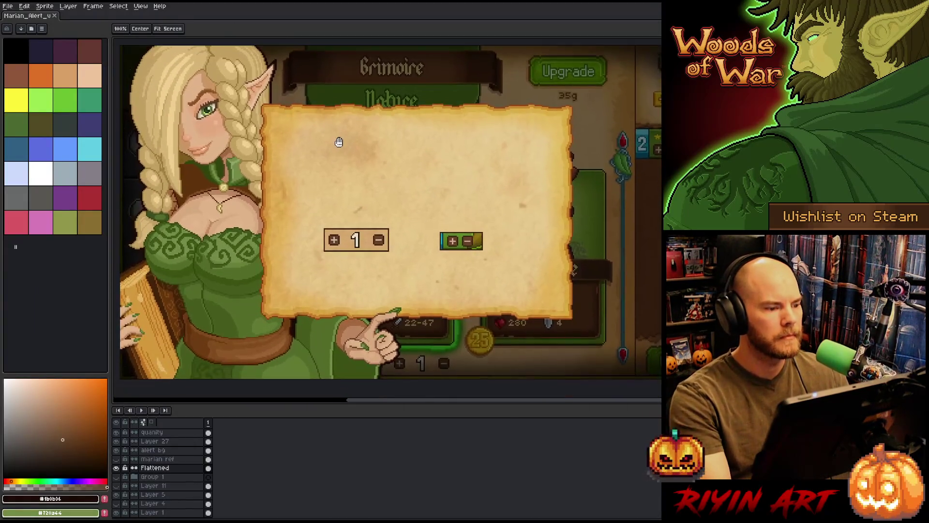
scroll(361, 175, "up", 2)
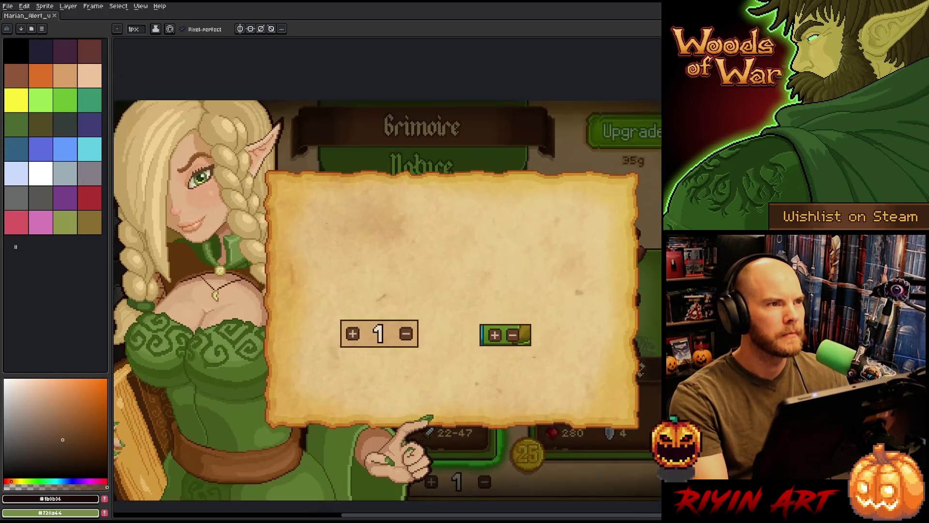
left_click_drag(327, 223, 369, 176)
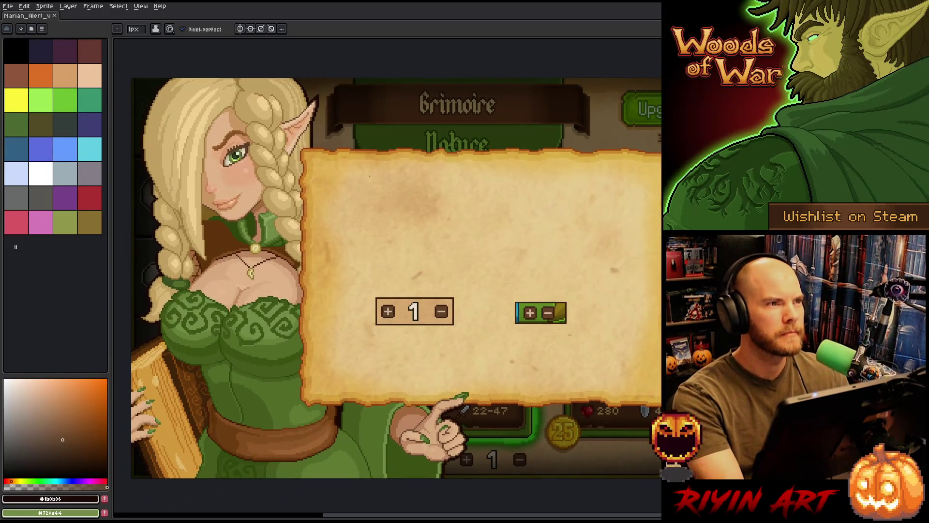
left_click(10, 6)
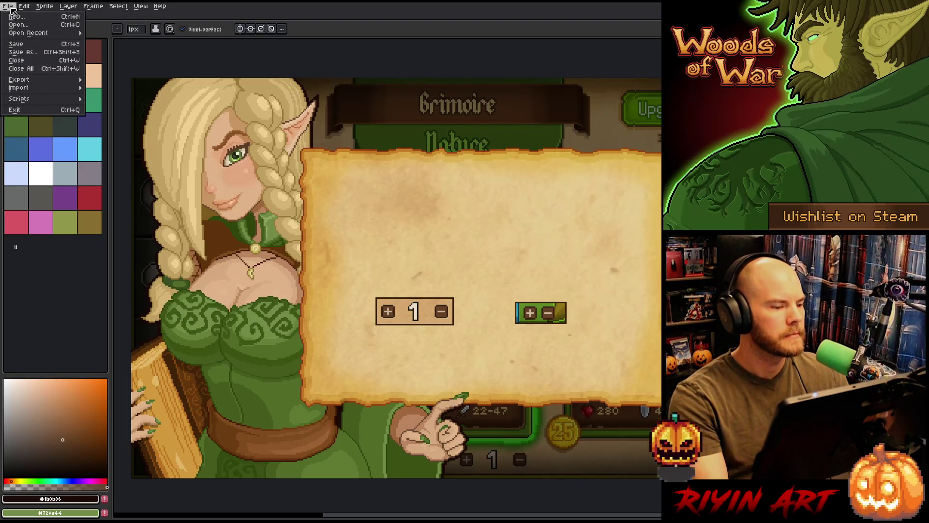
left_click(10, 10)
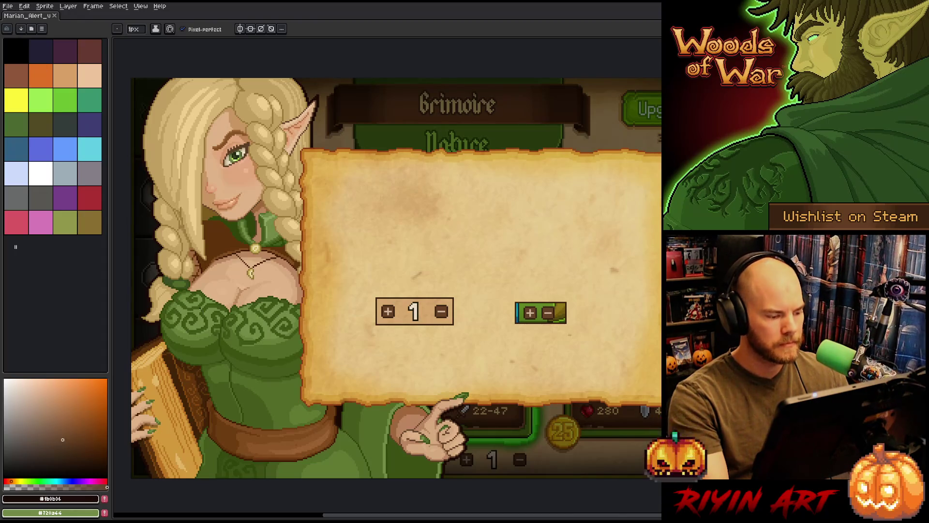
scroll(239, 160, "up", 2)
scroll(291, 218, "up", 2)
scroll(332, 286, "up", 1)
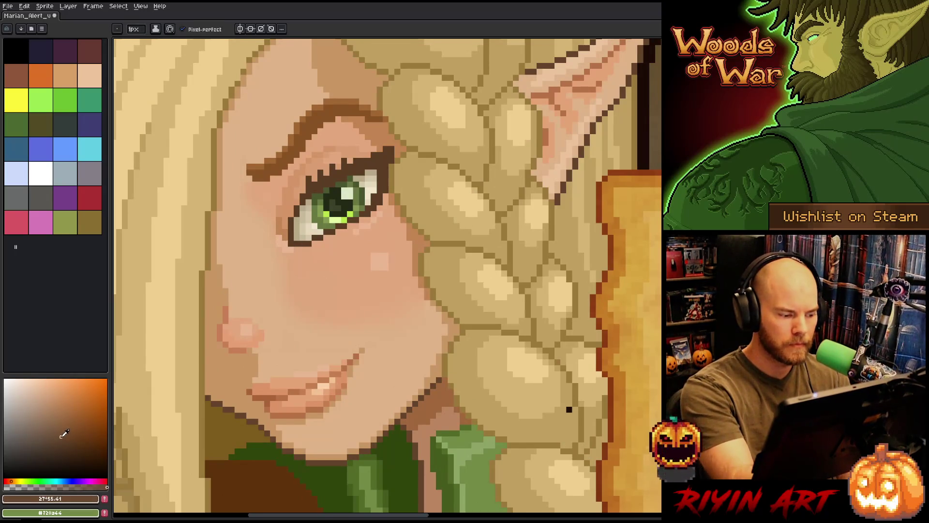
Place a light pixel on the cheek under the green eye and pick tan and skin shades.
left_click(318, 237)
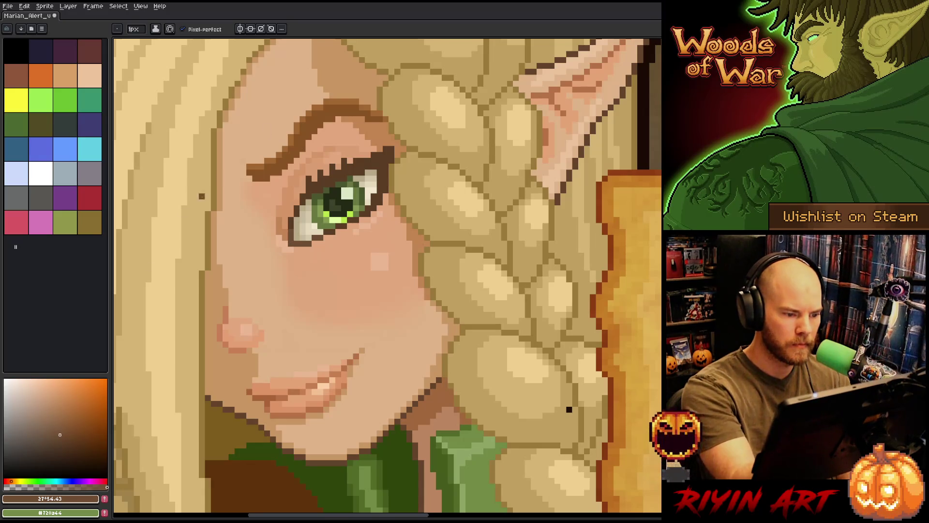
left_click(60, 428)
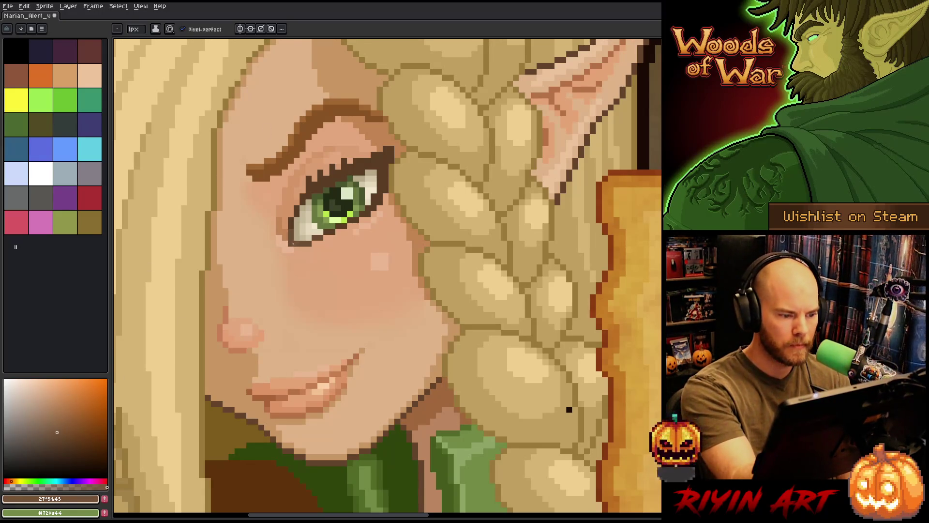
left_click(54, 425)
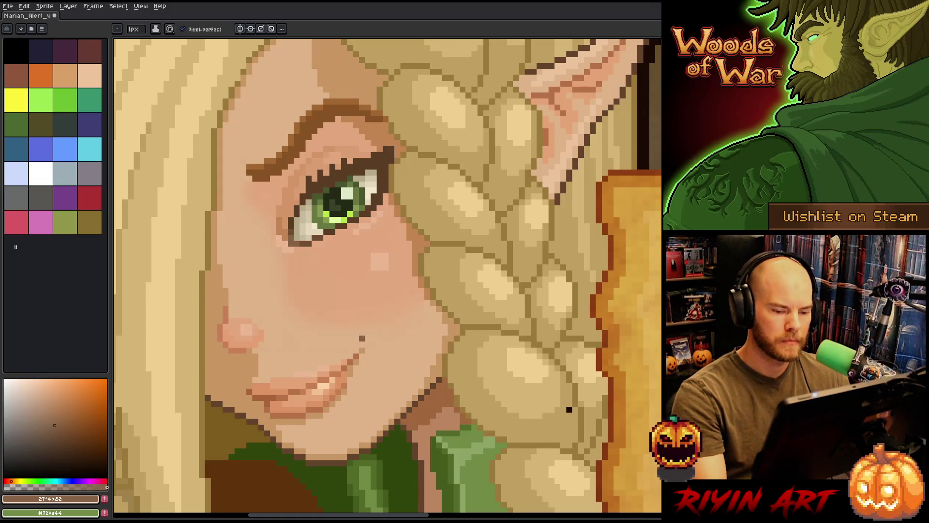
left_click(567, 408, "alt")
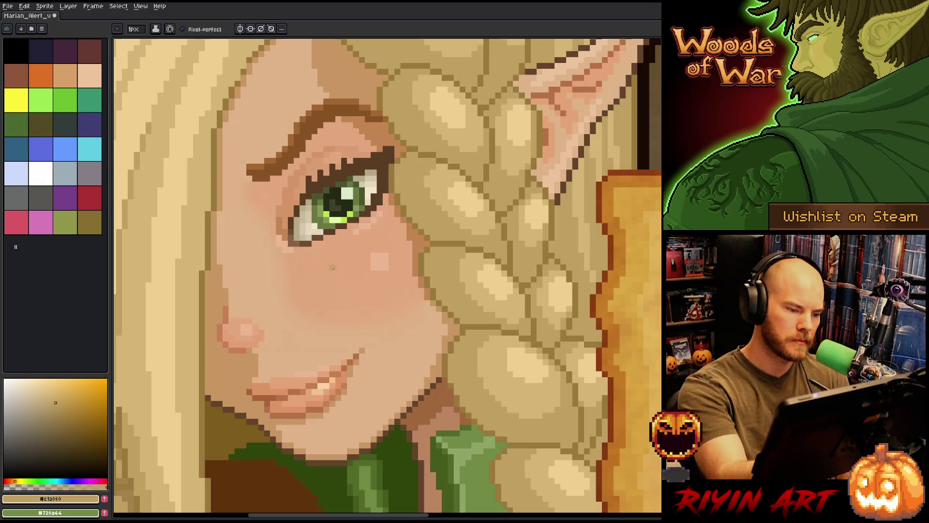
left_click_drag(344, 243, 360, 257)
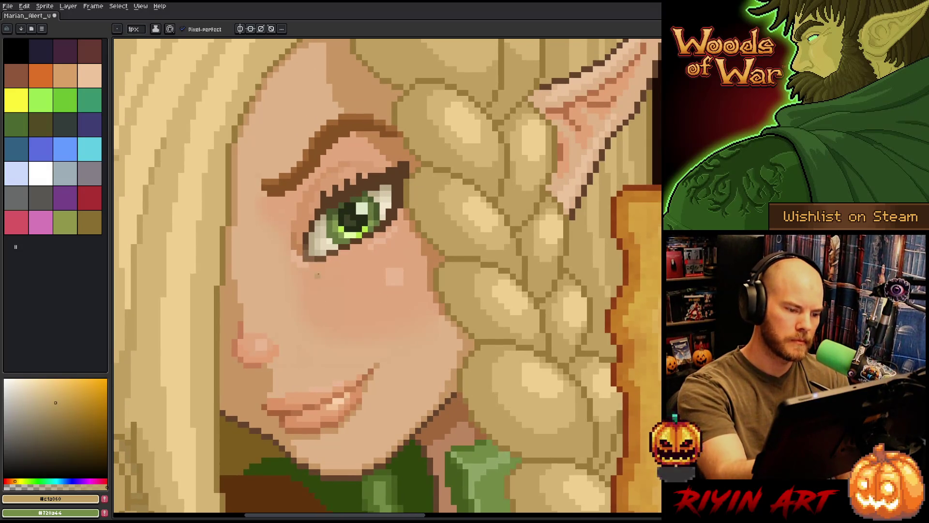
left_click(314, 258, "alt")
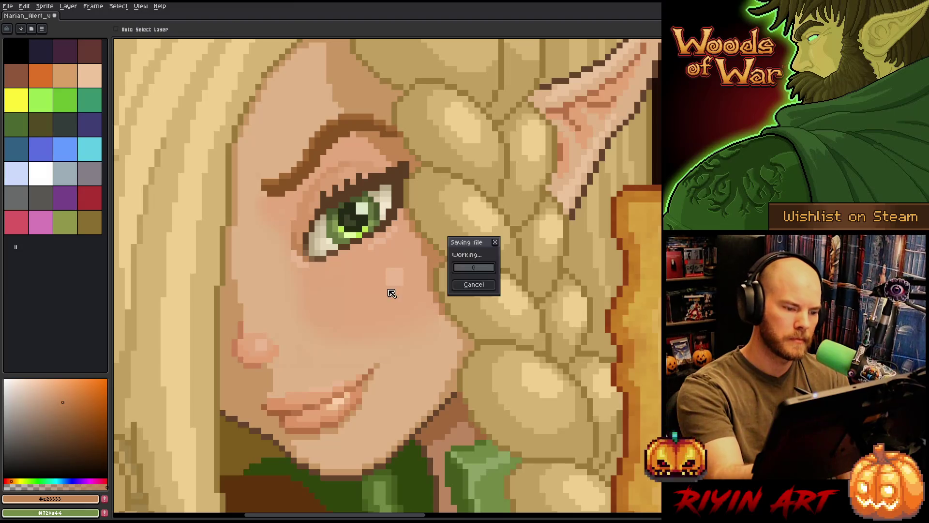
scroll(384, 299, "down", 3)
scroll(384, 300, "up", 2)
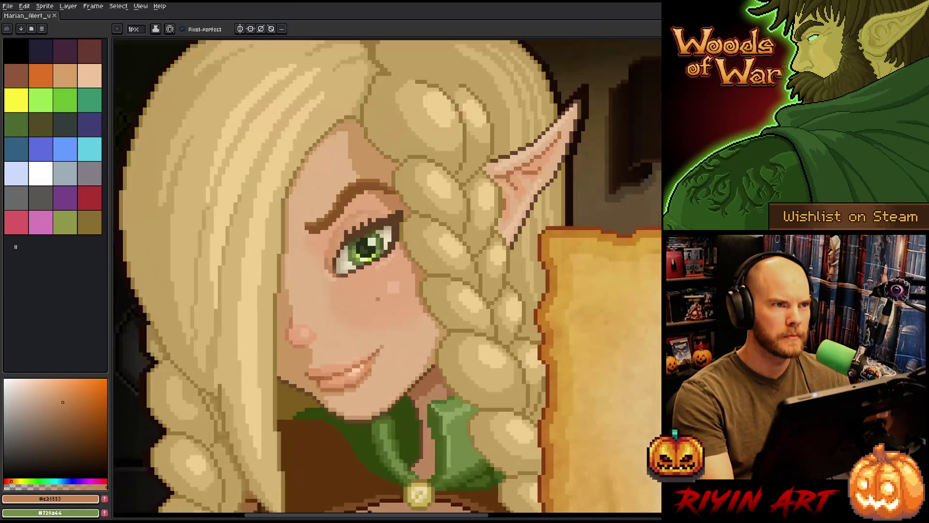
scroll(385, 299, "up", 1)
scroll(365, 293, "up", 1)
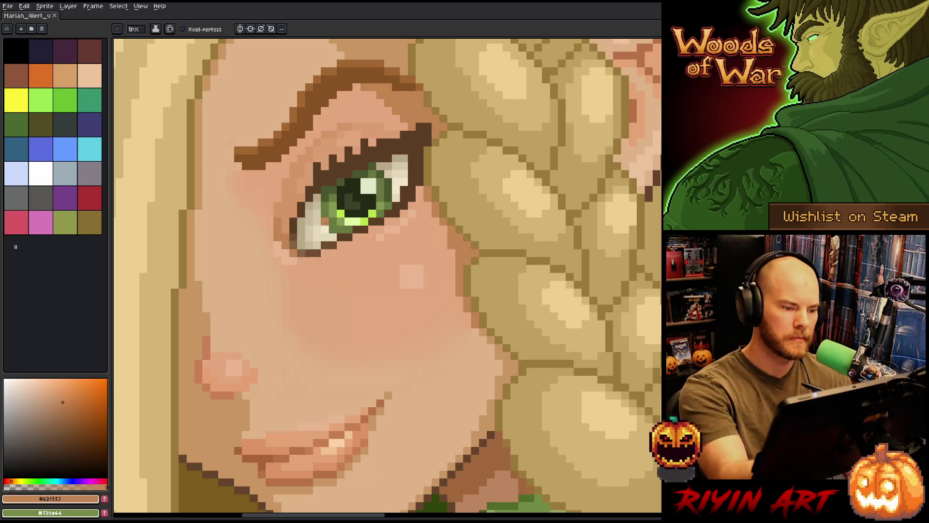
Sample tan and brown shades, save the Marian alert file, and darken the eyelash's outer end.
key("alt")
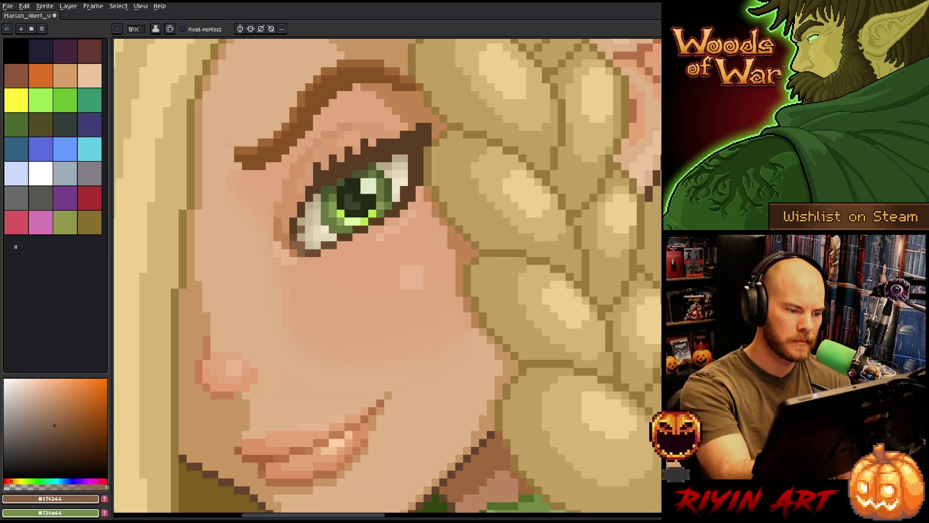
left_click(349, 150, "alt")
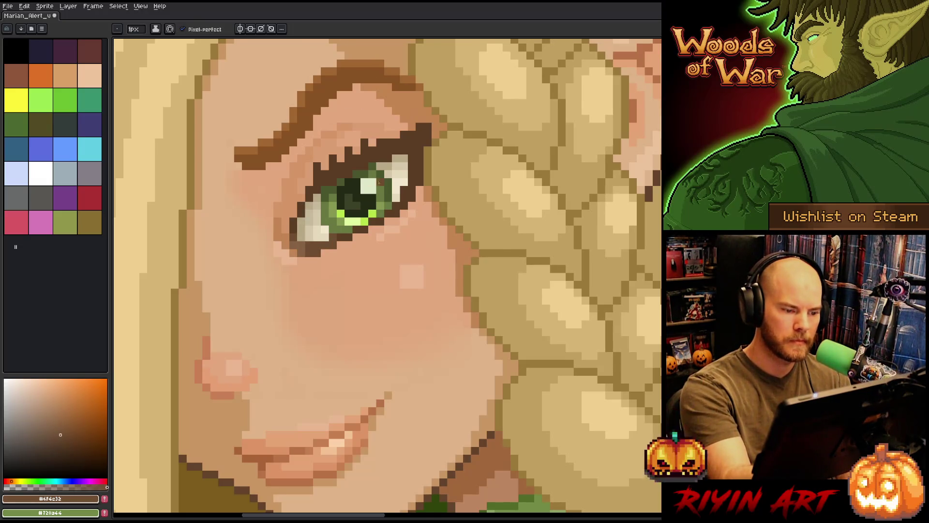
left_click(339, 244, "alt")
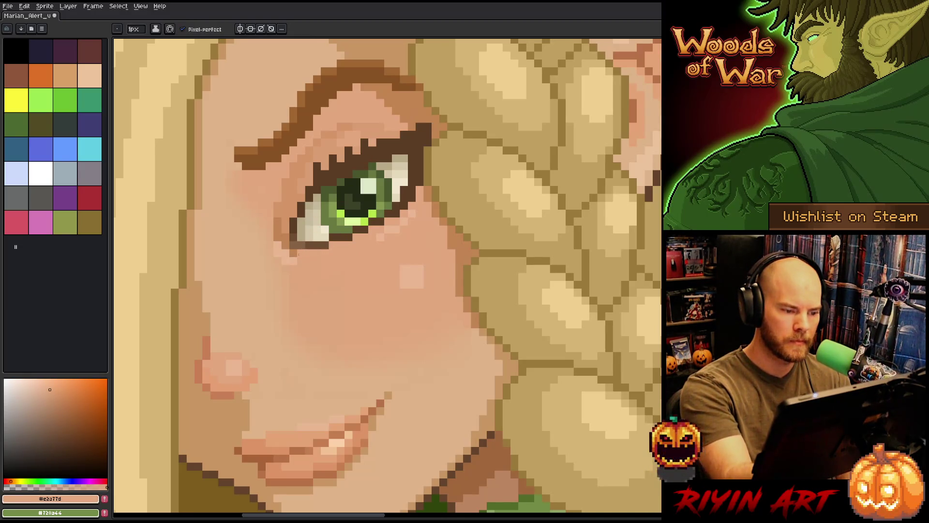
left_click(298, 247, "alt")
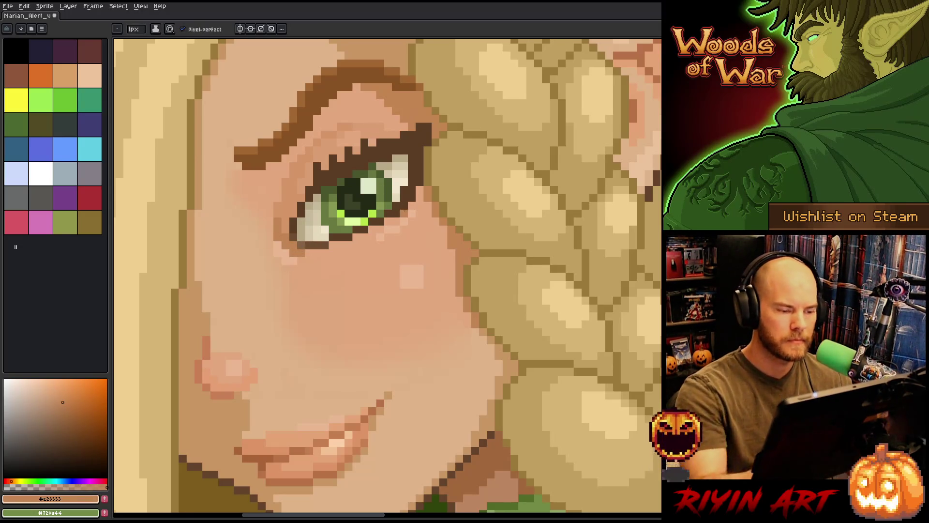
key("ctrl")
key("ctrl+s")
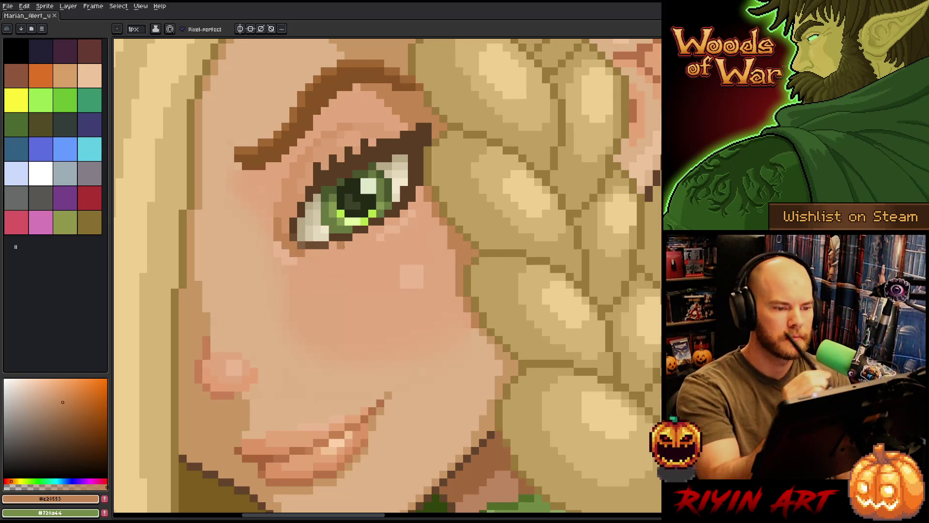
left_click(428, 140, "alt")
Extend the outer eyelash with dark pixels and soften its edge to tan.
left_click_drag(428, 149, 428, 167)
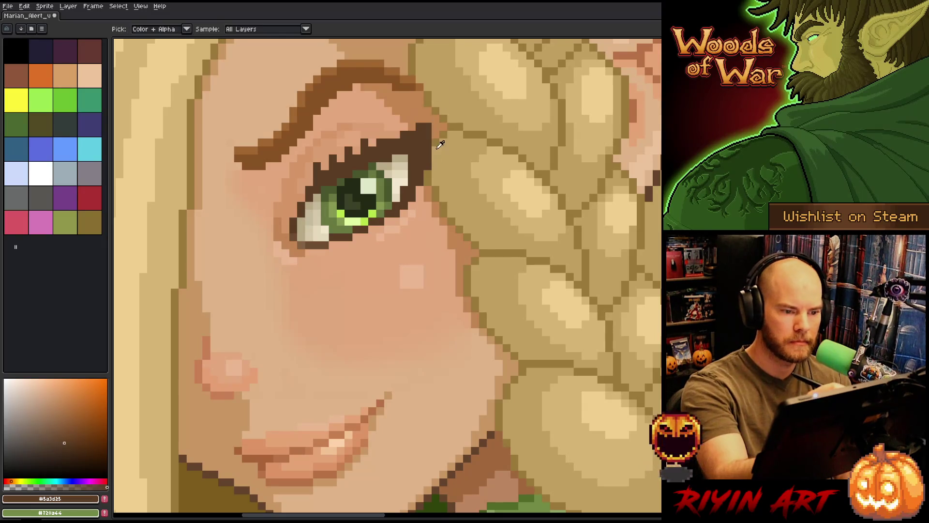
left_click(438, 141, "alt")
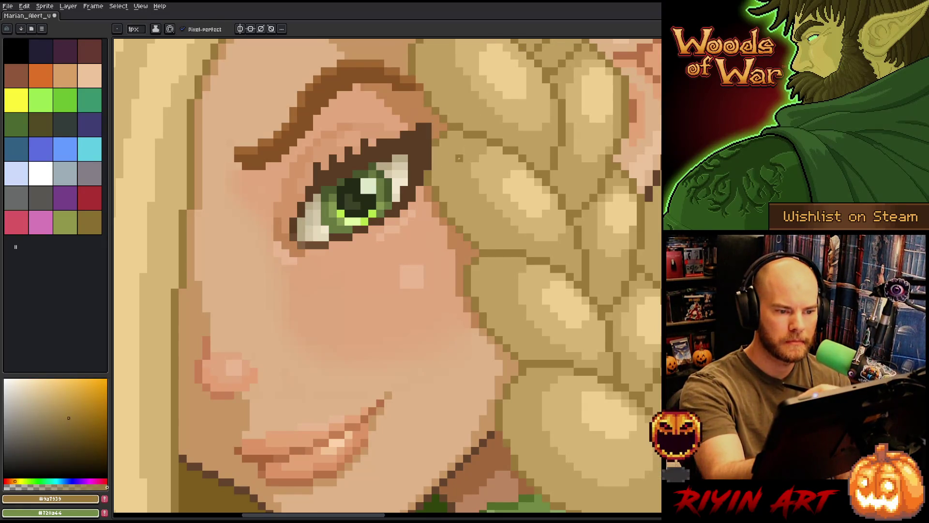
left_click_drag(427, 148, 428, 168)
Try a lasso selection beside the eye, undo it, and sample the peach skin tone for repainting.
key("m")
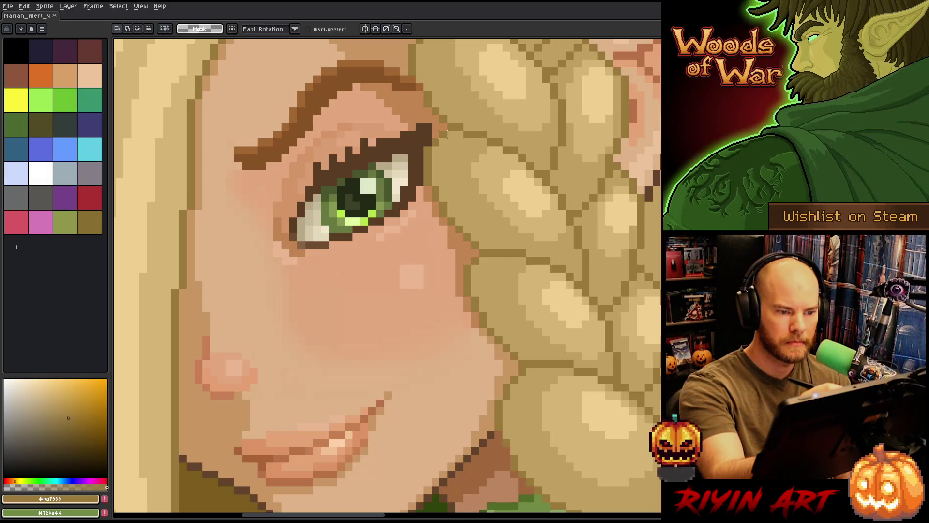
left_click_drag(447, 131, 459, 178)
mouse_move(457, 209)
left_mouse_down()
mouse_move(453, 225)
mouse_move(429, 147)
left_mouse_up()
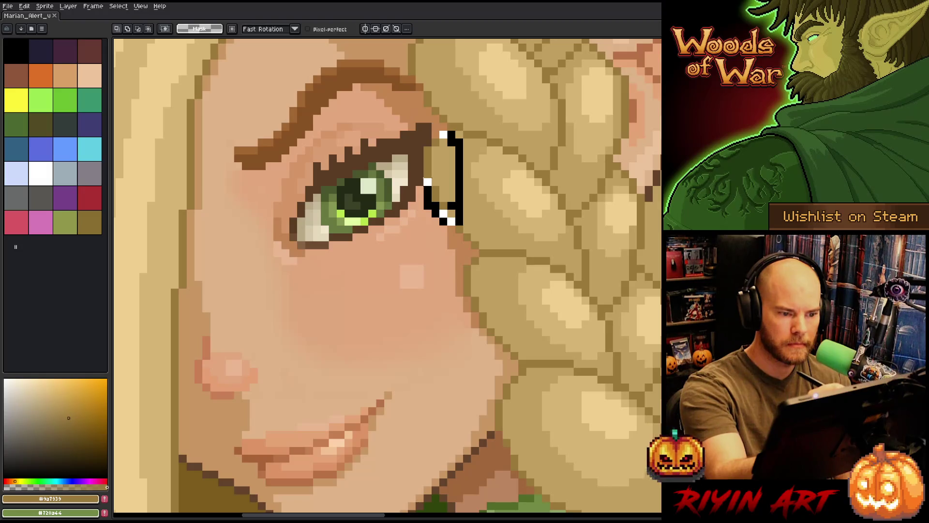
key("ctrl+z")
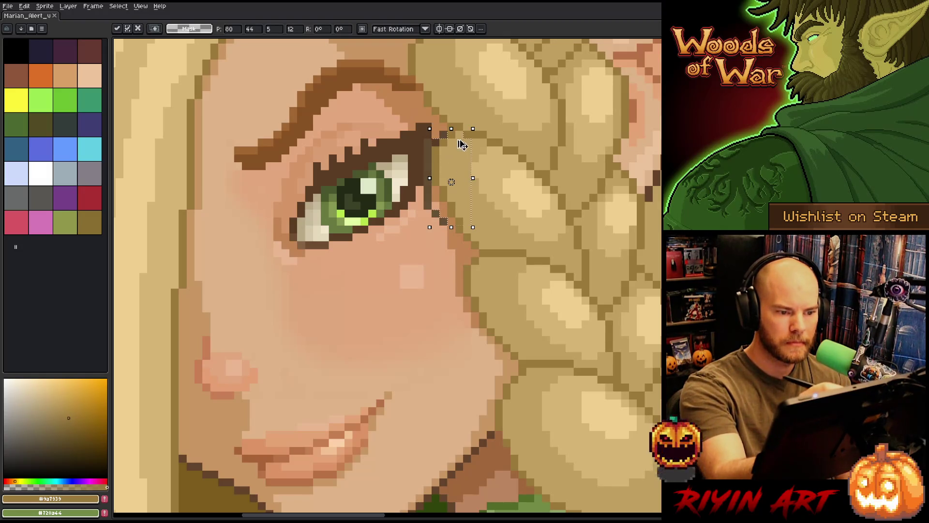
key("b")
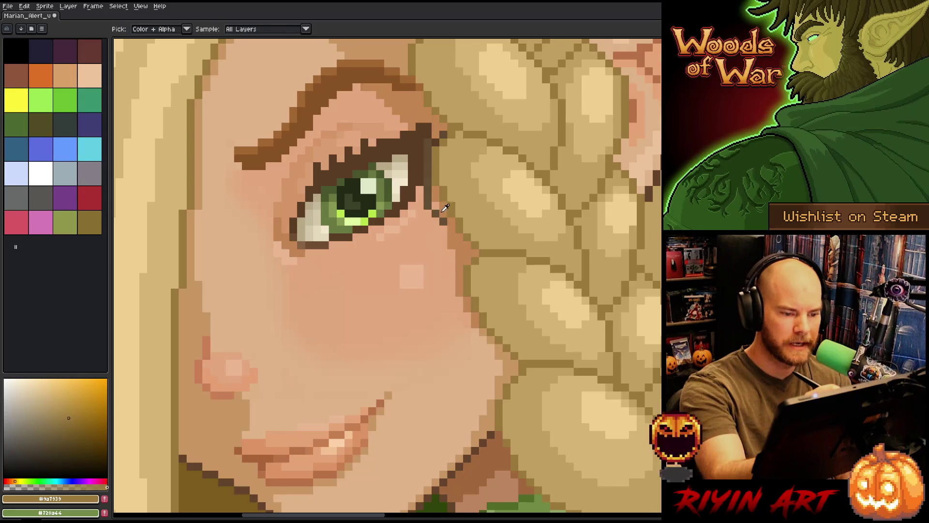
left_click(448, 225, "alt")
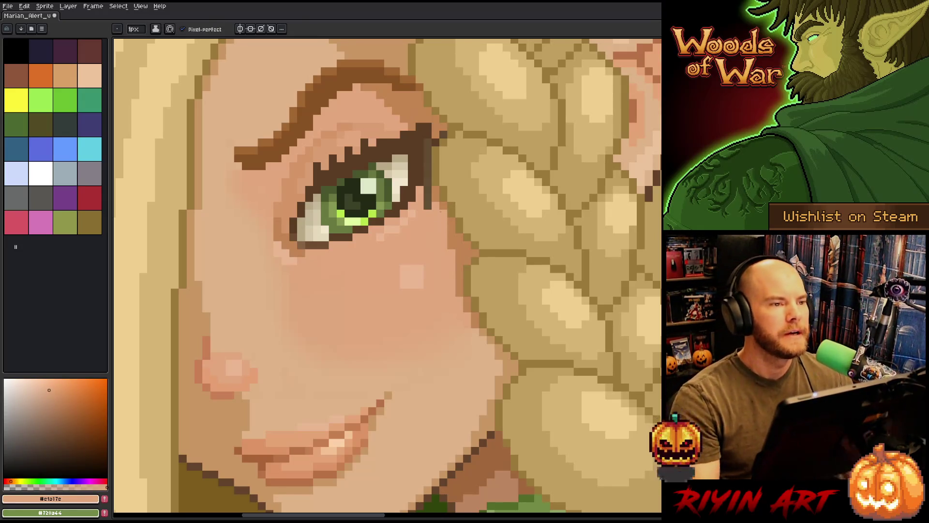
key("alt")
key("alt")
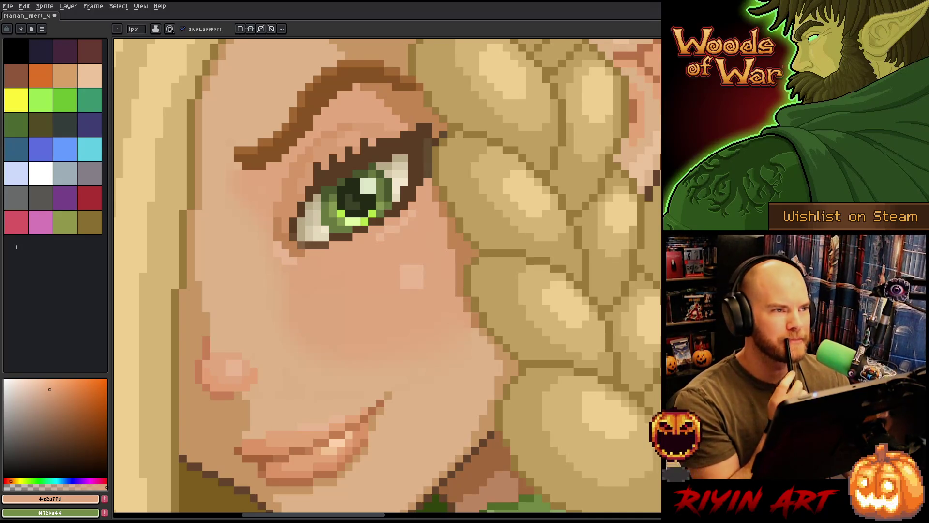
Sample dark brown #5a3d25 and darken the eye highlight pixels and lower lash line.
key("alt")
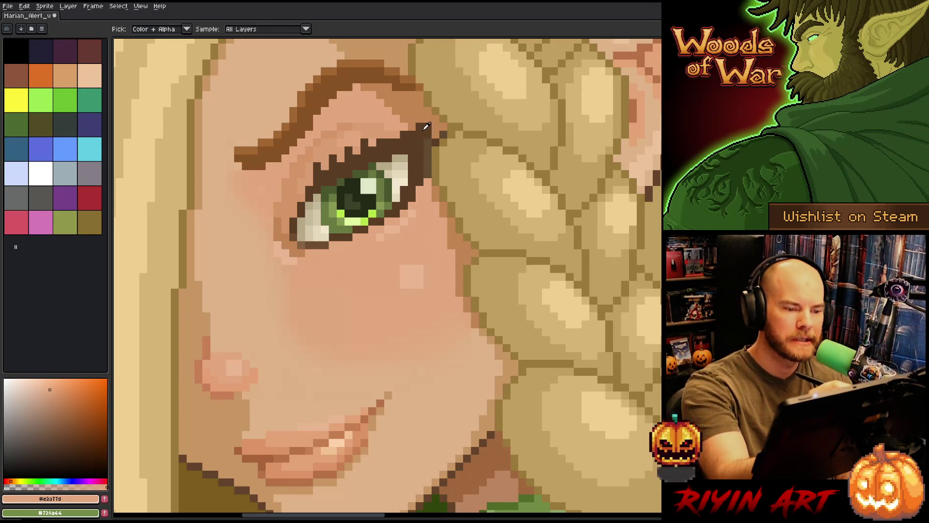
left_click(440, 134, "alt")
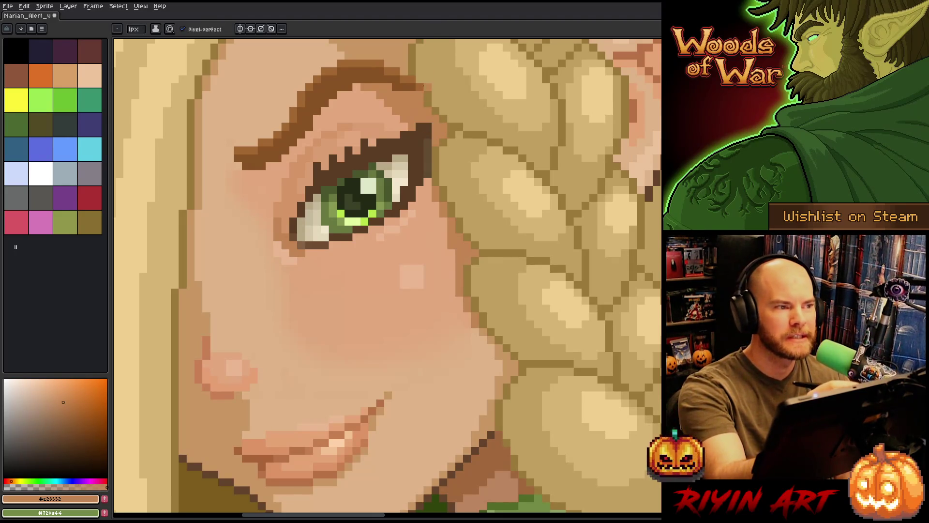
left_click(426, 150, "alt")
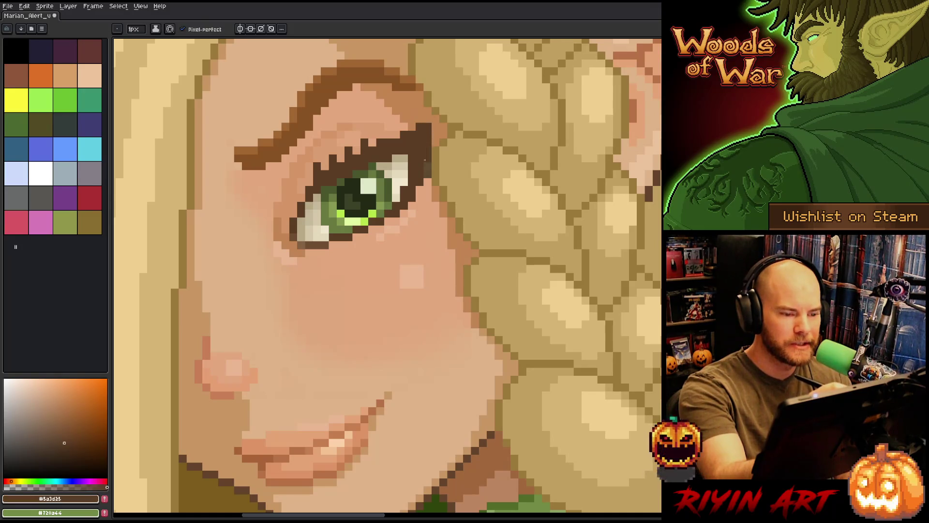
left_click(429, 181, "alt")
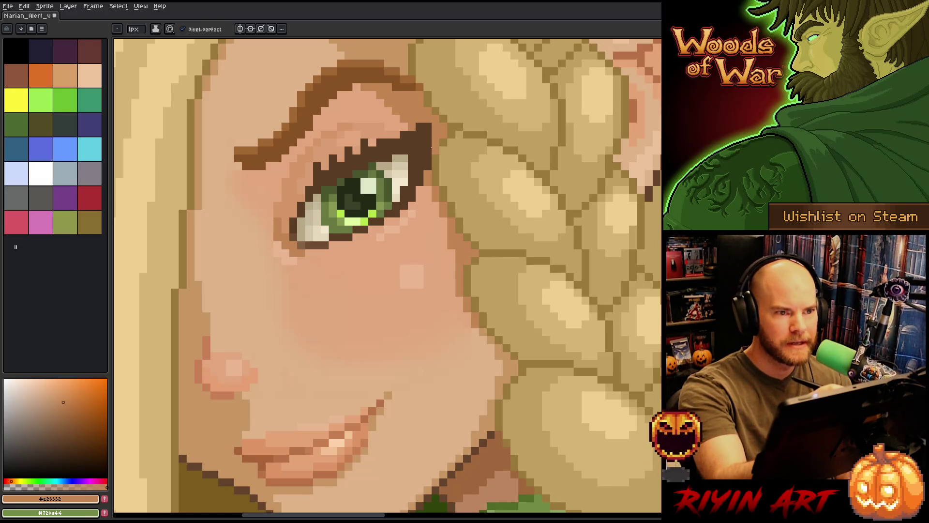
left_click(429, 146, "alt")
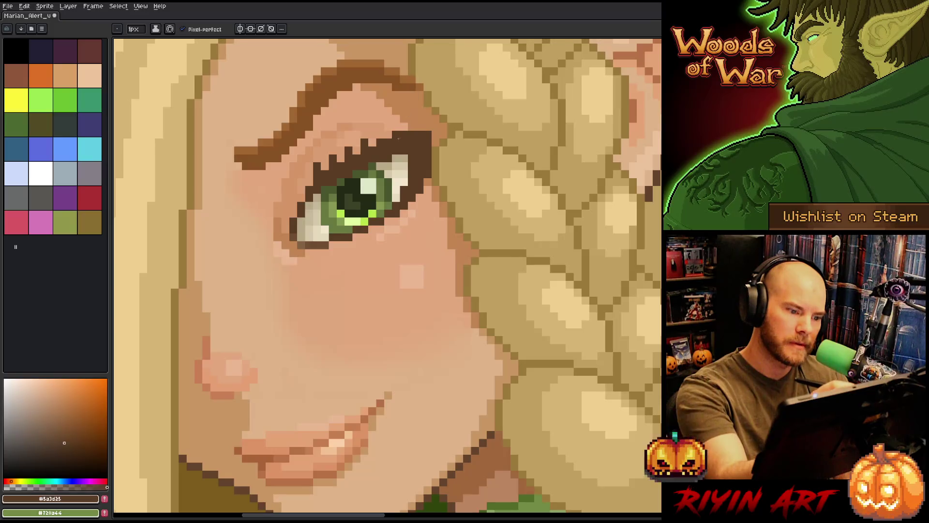
left_click(403, 159)
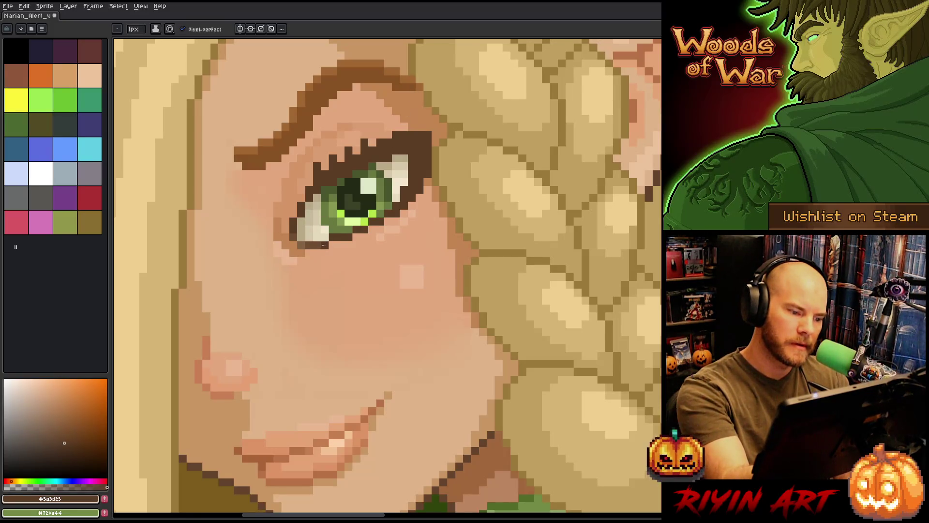
left_click_drag(325, 245, 308, 245)
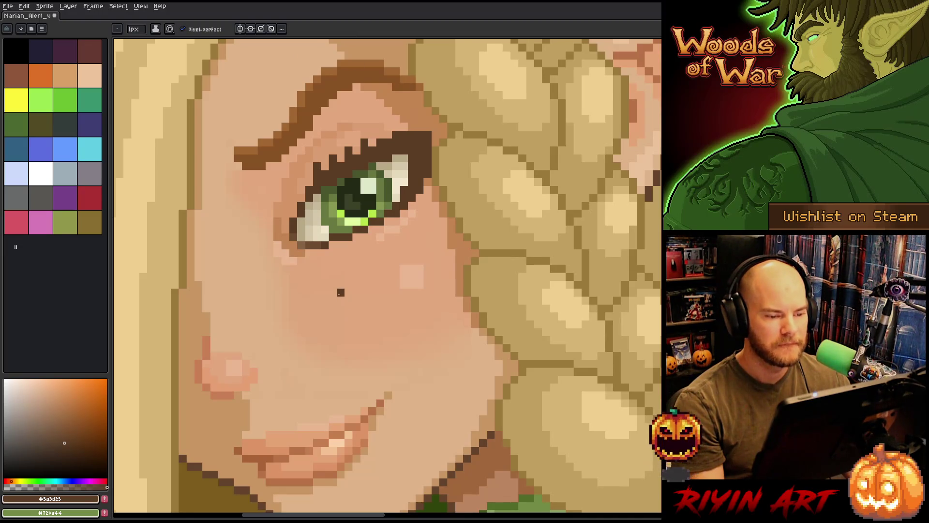
scroll(340, 292, "down", 2)
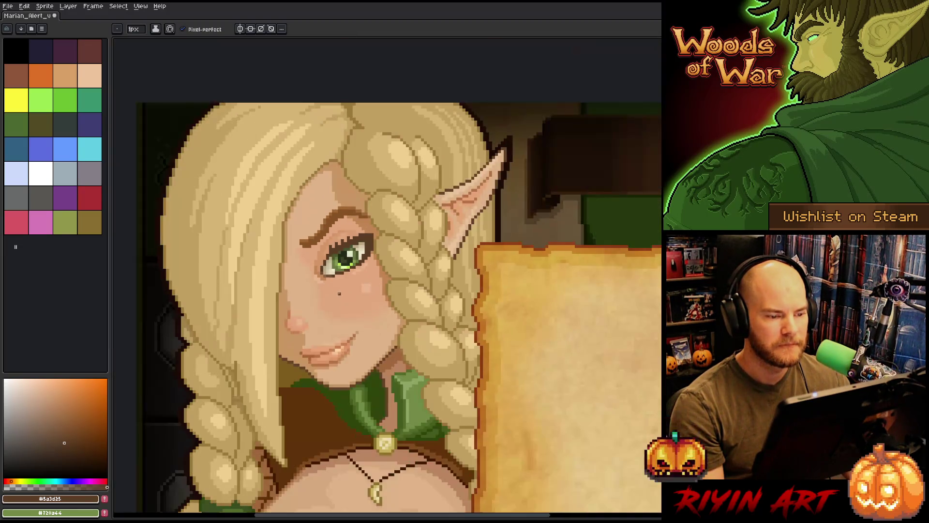
scroll(339, 291, "down", 1)
scroll(338, 292, "up", 1)
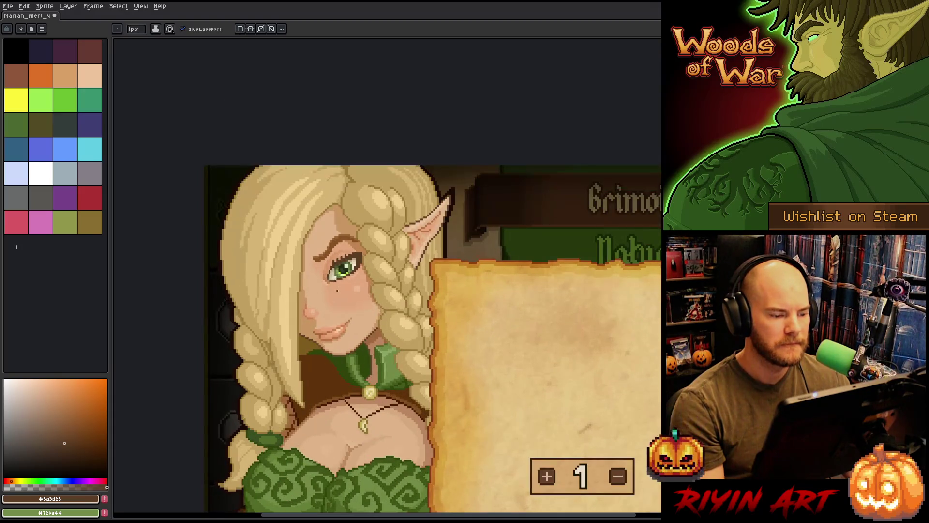
right_click(447, 238)
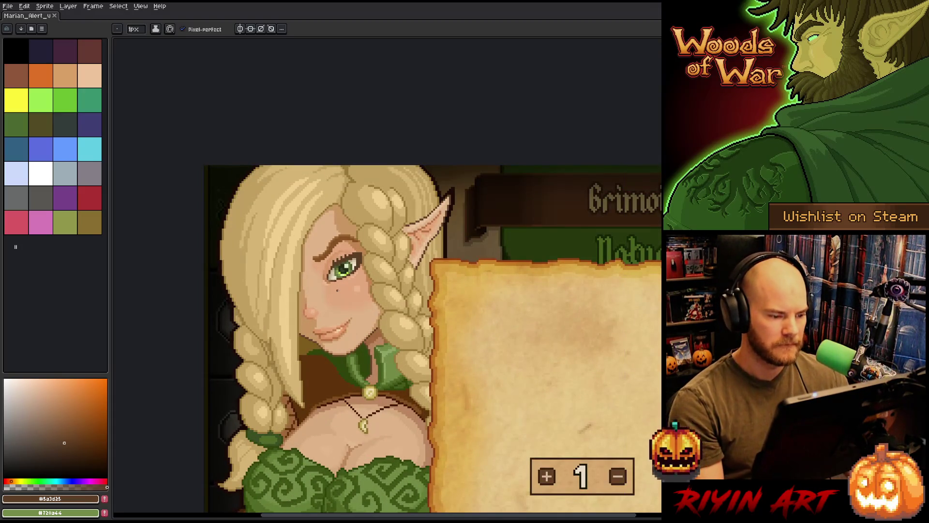
scroll(324, 288, "down", 1)
scroll(328, 278, "up", 3)
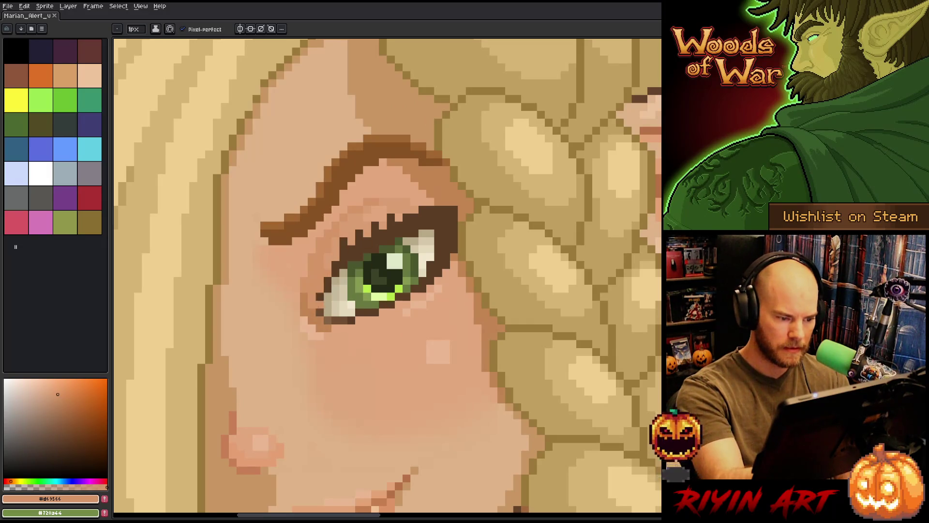
Alternate browns #6f4c32, #876244 and #5a3d25 to touch up the upper eyelid and under-eye shading.
left_click(343, 303, "alt")
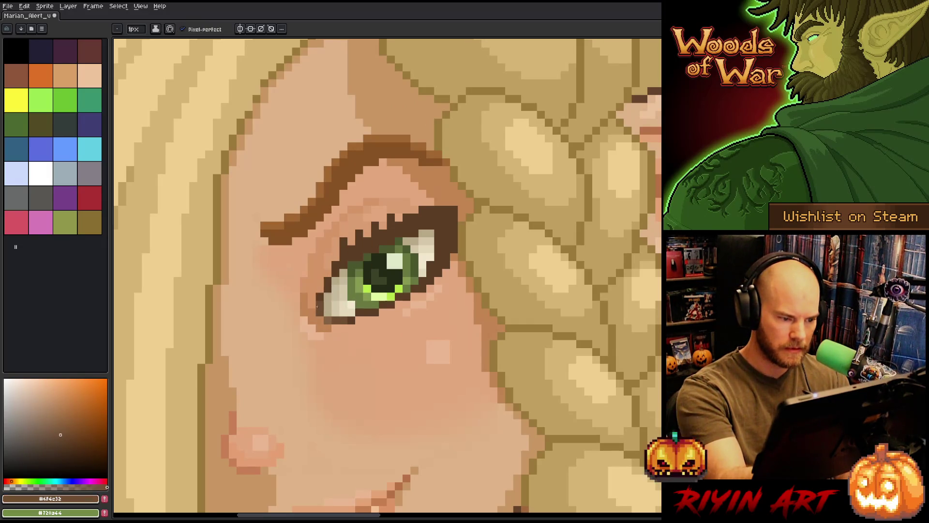
left_click(391, 218, "alt")
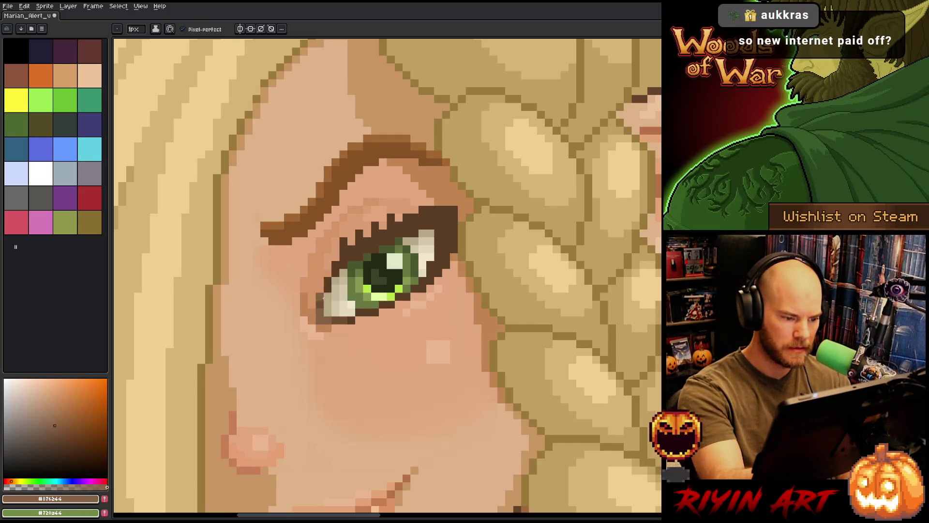
left_click(324, 301, "alt")
left_click(384, 225, "alt")
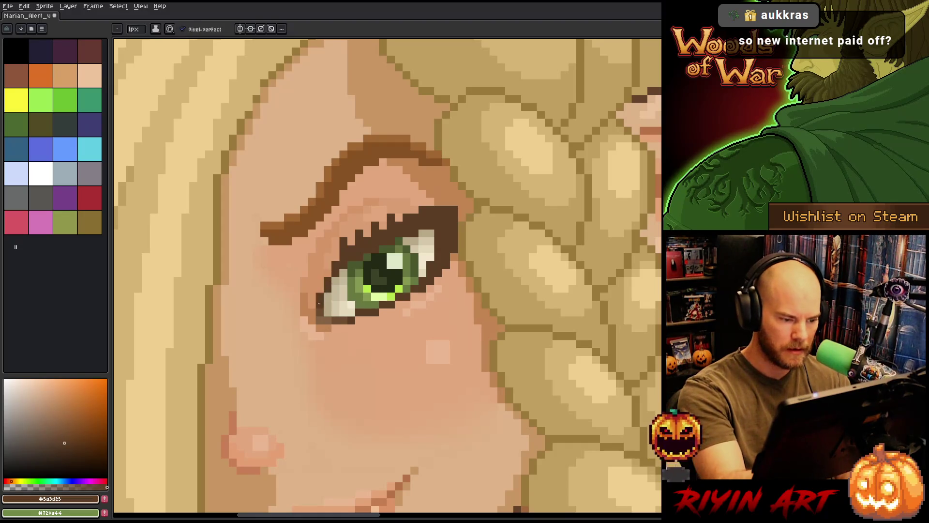
left_click(415, 218, "alt")
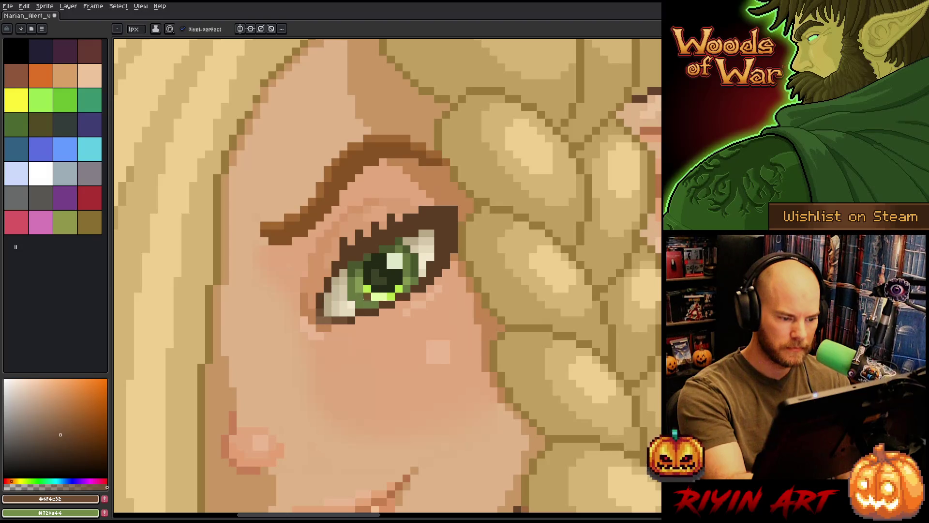
left_click(352, 320, "alt")
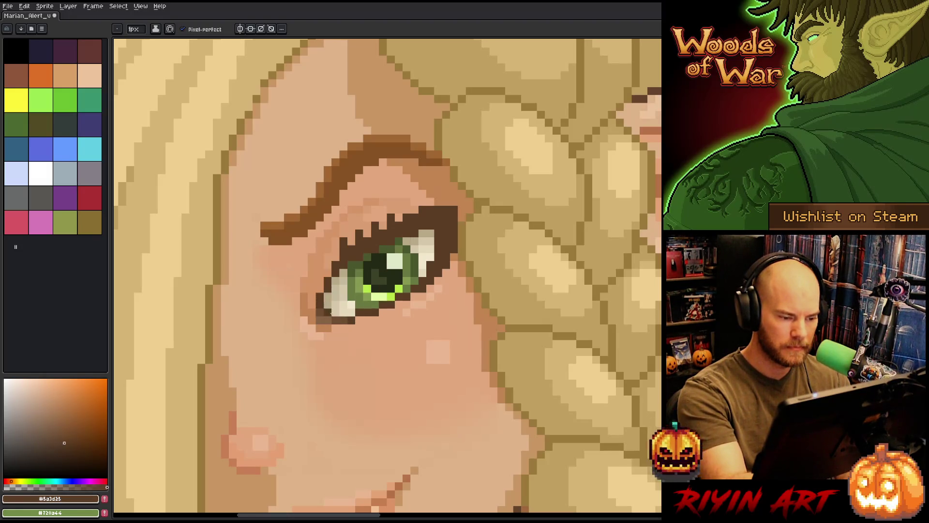
left_click(391, 234, "alt")
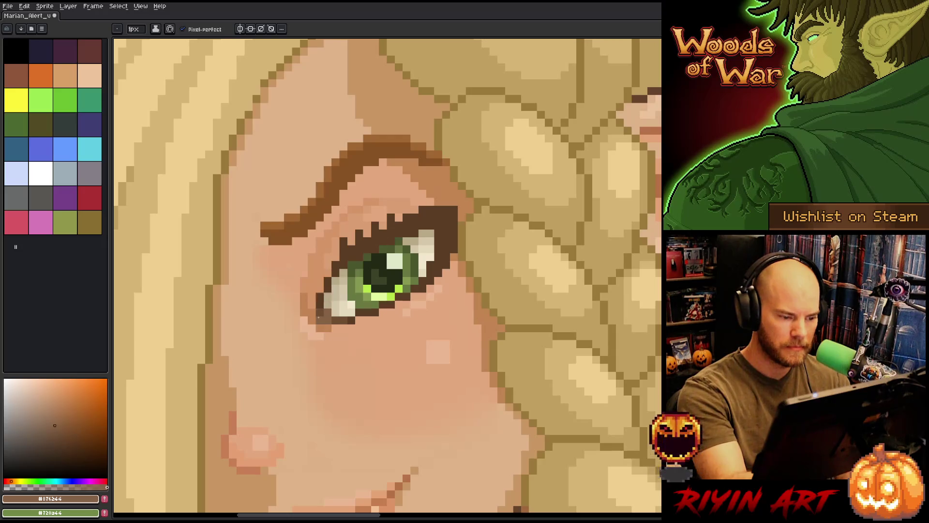
left_click(328, 305, "alt")
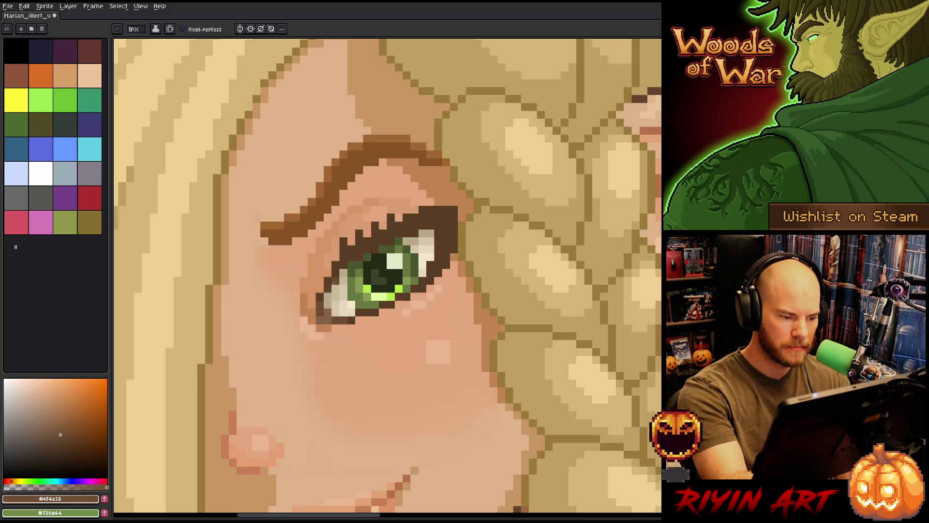
left_click(328, 316, "alt")
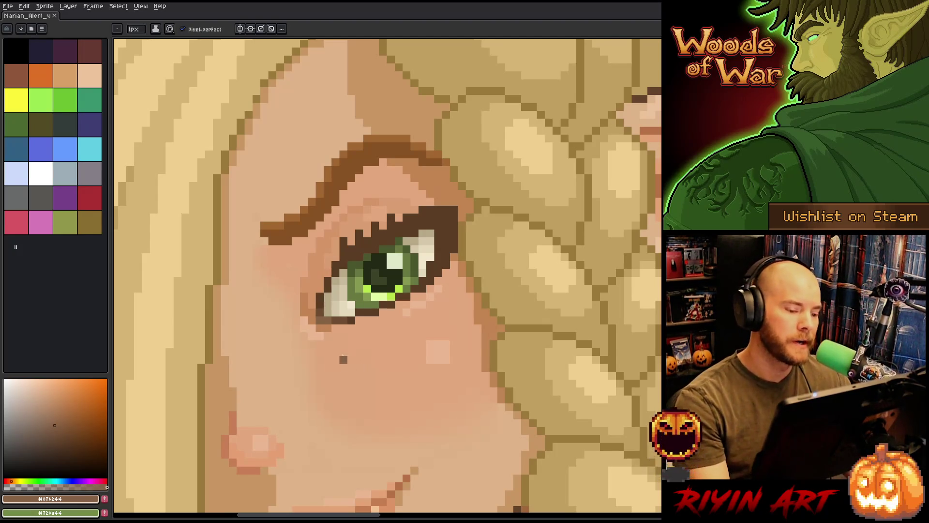
scroll(343, 359, "up", 1)
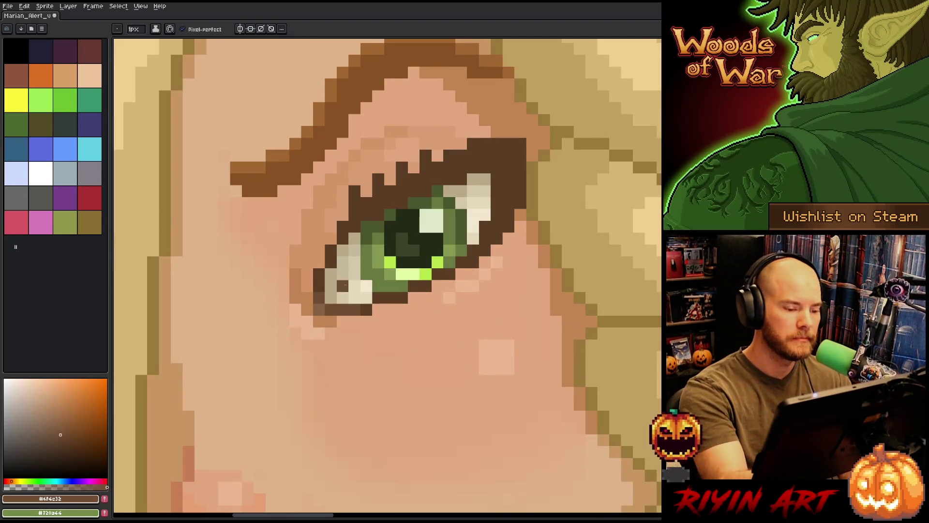
Paint brighter green pixels into the lower part of the elf's iris.
right_click(446, 315)
left_click(437, 309)
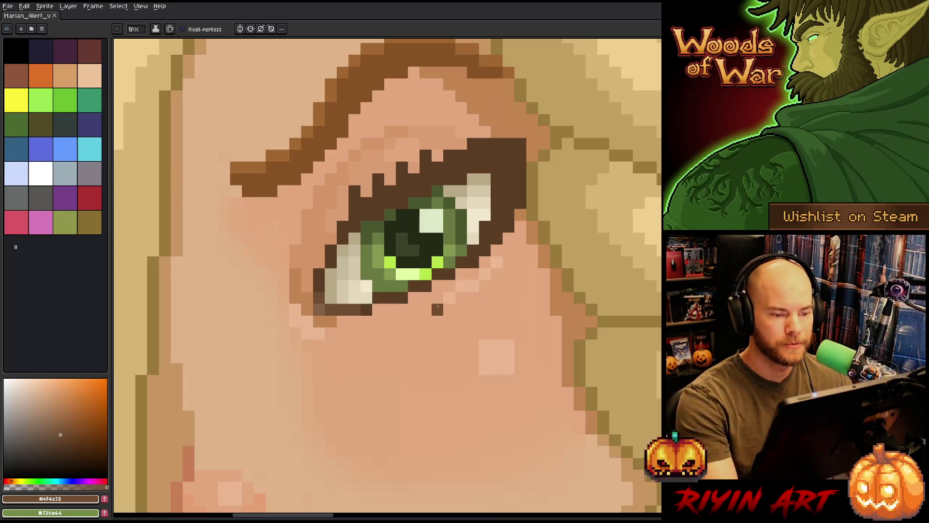
scroll(437, 309, "down", 3)
scroll(429, 306, "up", 1)
scroll(420, 305, "up", 1)
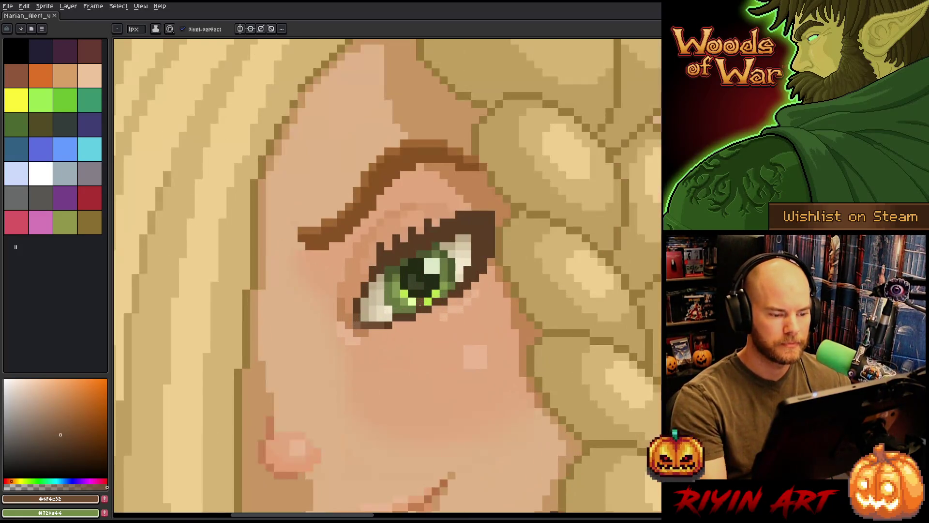
left_click(419, 301)
left_click(67, 444)
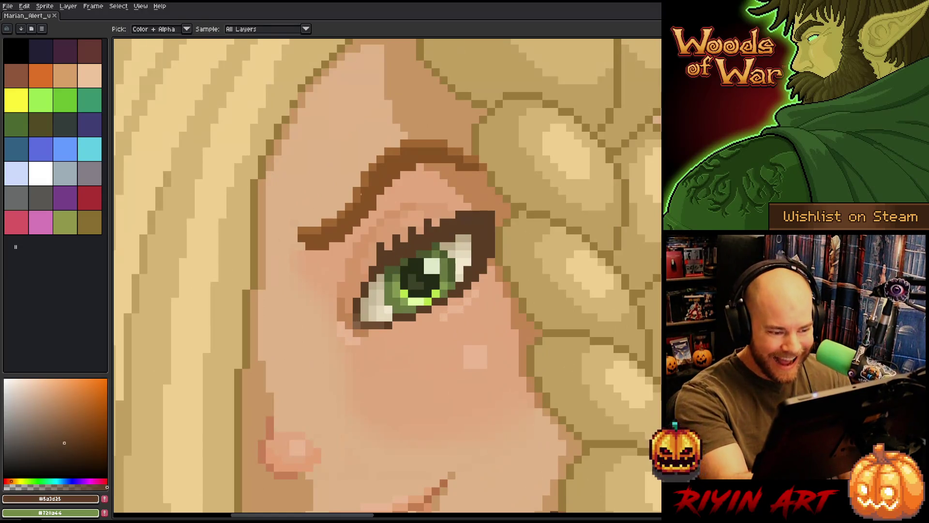
Choose brown and yellow-beige shades from the colour picker for the lash work.
left_click(67, 452)
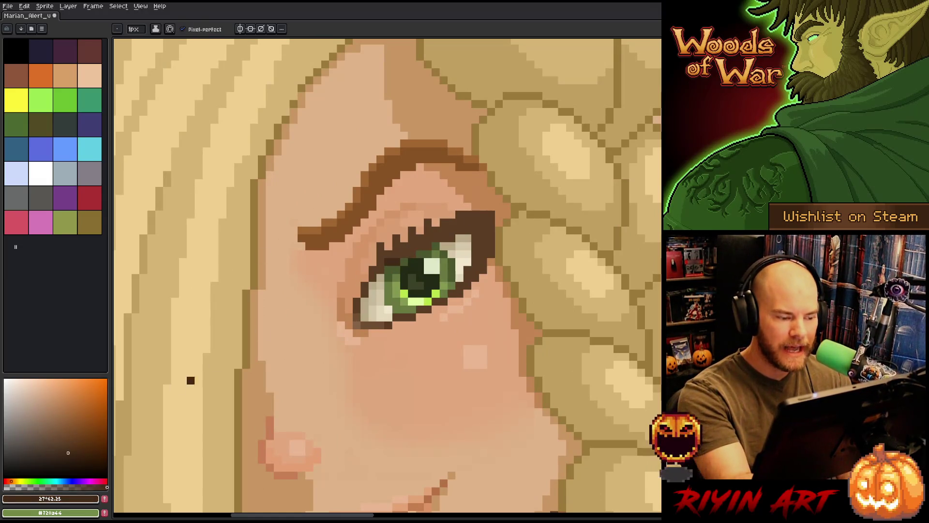
left_click(68, 448)
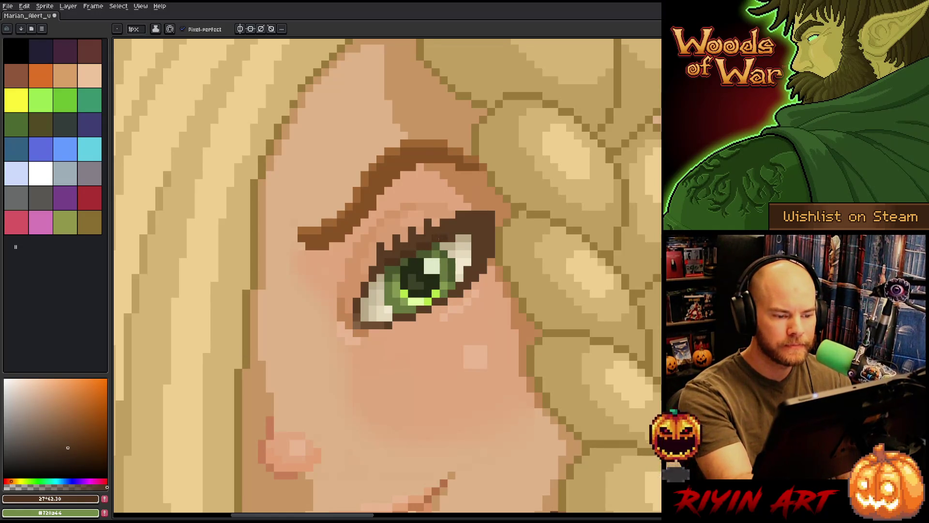
left_click(459, 226, "alt")
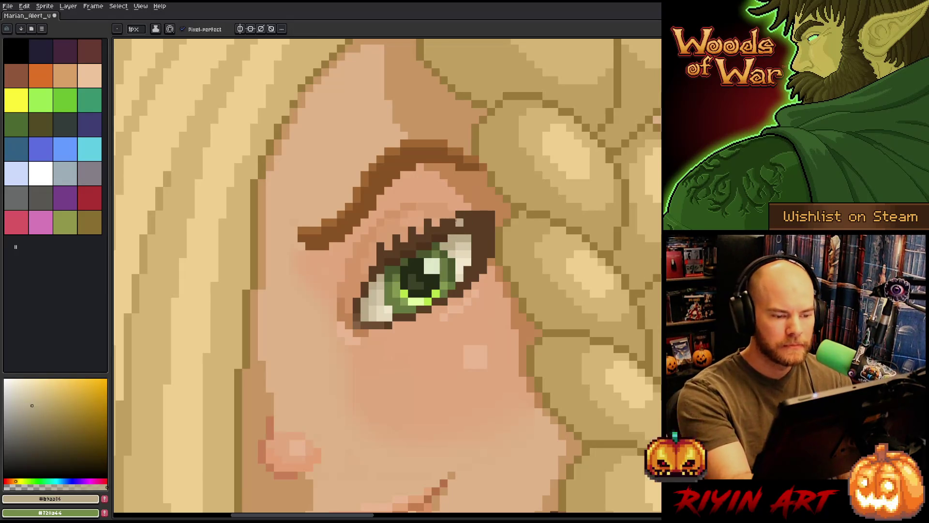
left_click(454, 236, "alt")
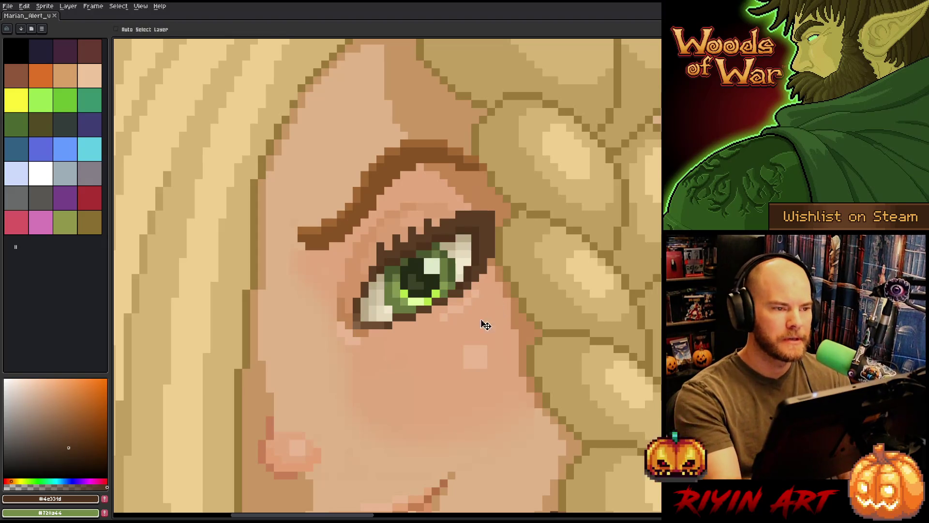
scroll(483, 317, "down", 1)
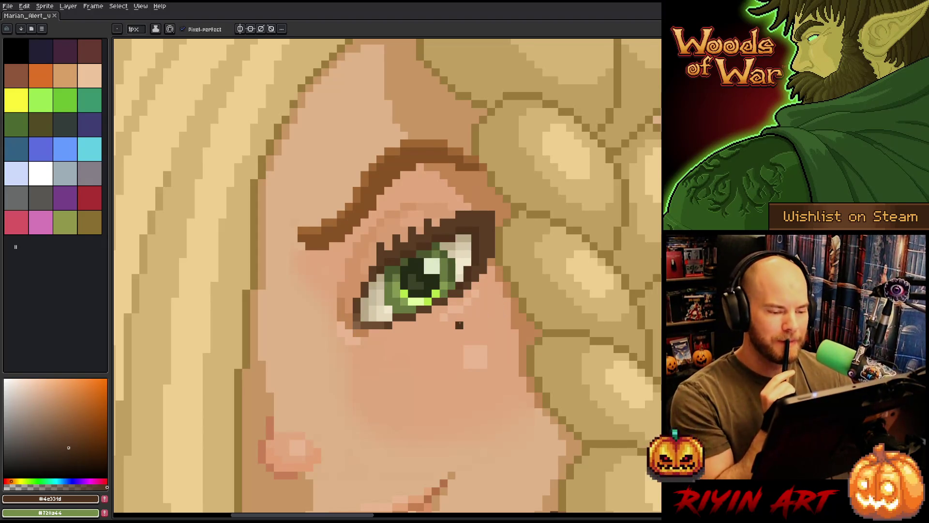
scroll(482, 317, "down", 1)
scroll(417, 307, "up", 1)
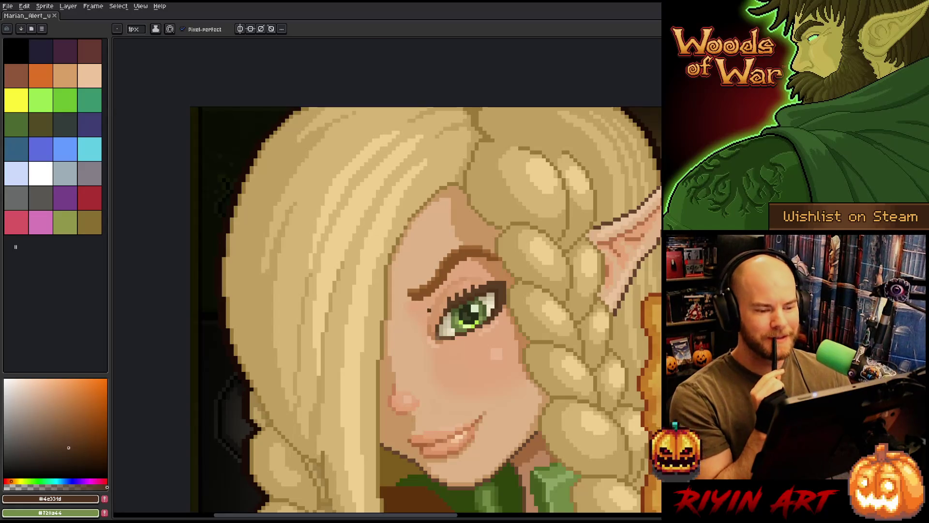
scroll(418, 306, "up", 2)
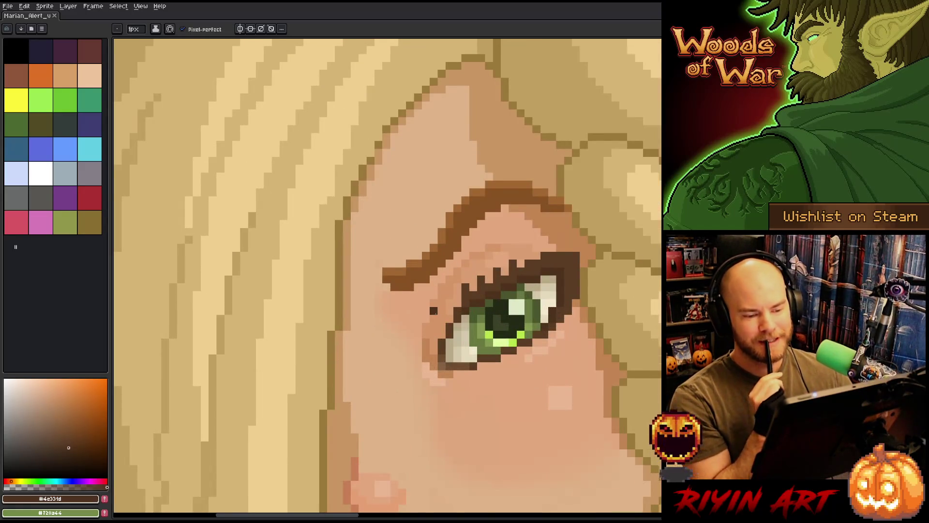
scroll(433, 311, "down", 2)
scroll(484, 321, "up", 3)
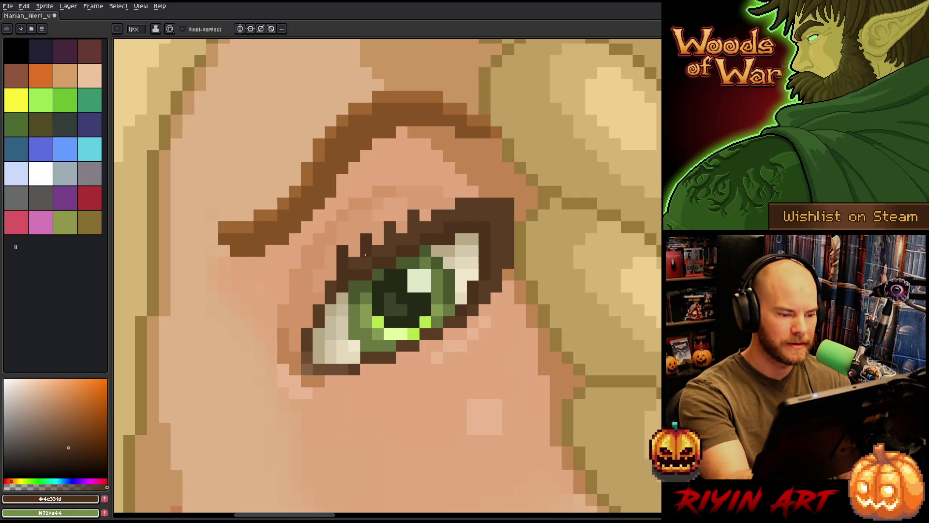
Paint dark eyelash pixels on the upper eyelid and pan to show more of the portrait.
left_click_drag(414, 238, 414, 215)
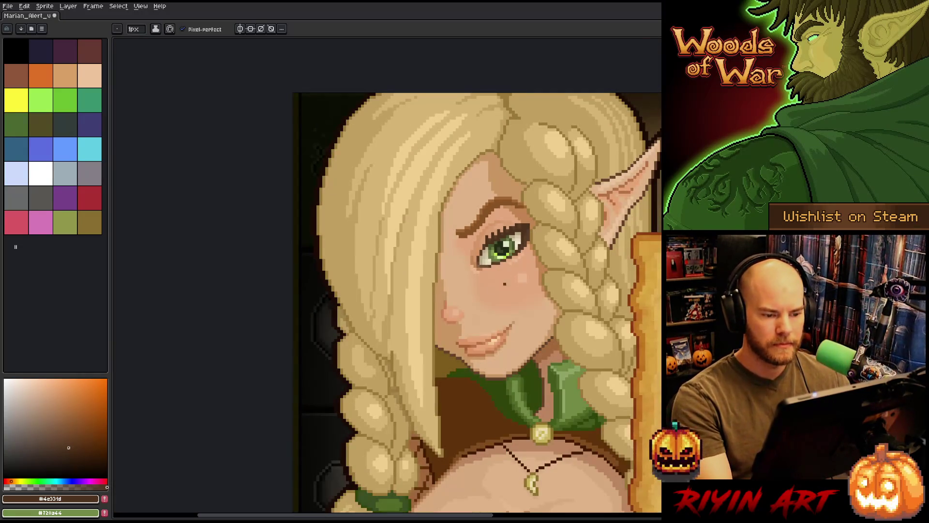
mouse_move(436, 291)
left_mouse_down()
mouse_move(422, 313)
mouse_move(327, 233)
left_mouse_up()
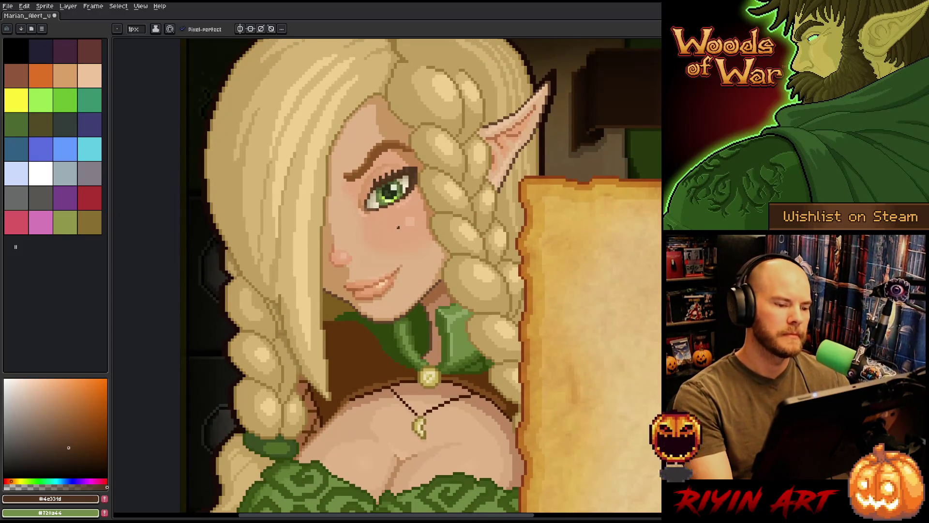
scroll(393, 226, "up", 2)
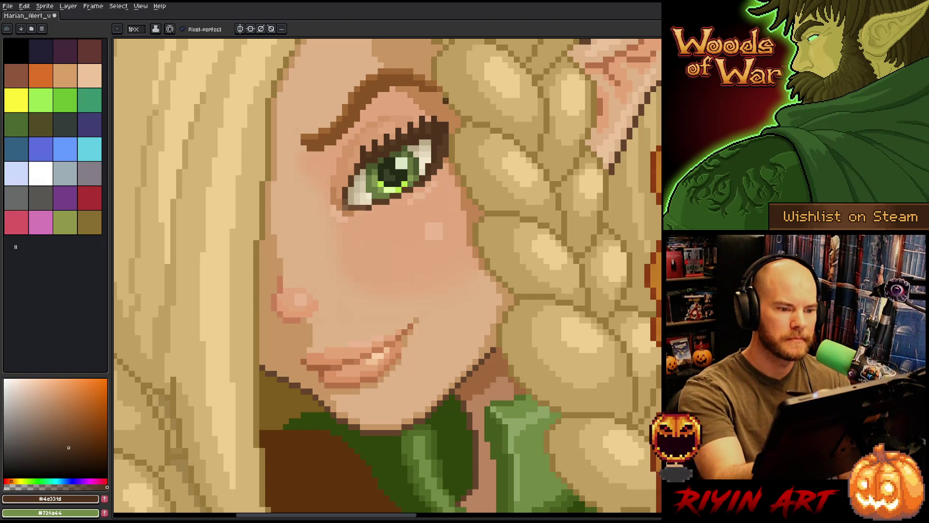
Try lighter and darker skin tones in the colour picker for the eye area.
left_click(445, 302, "alt")
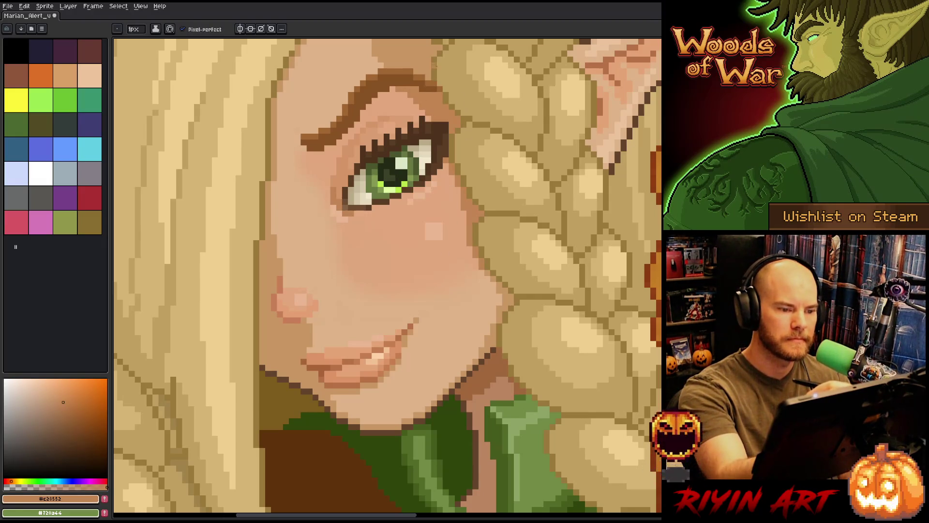
left_click(435, 69, "alt")
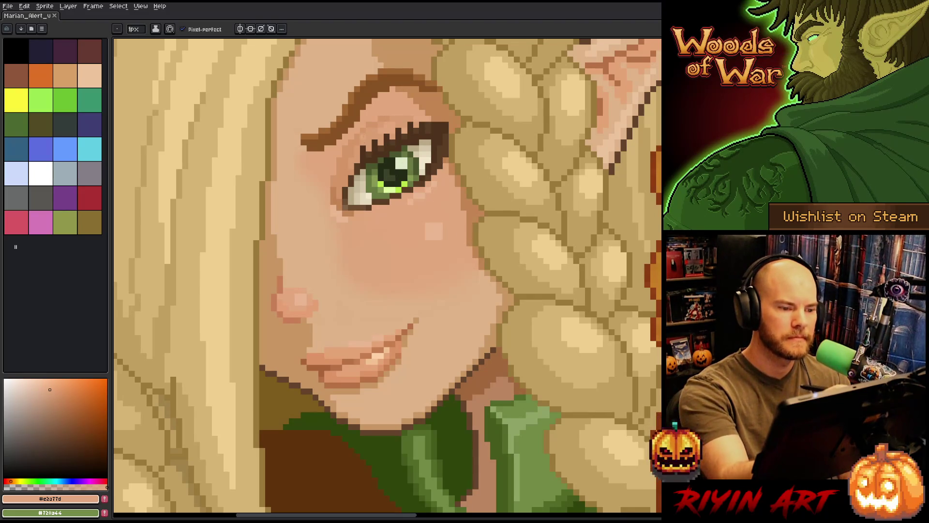
left_click(464, 71, "alt")
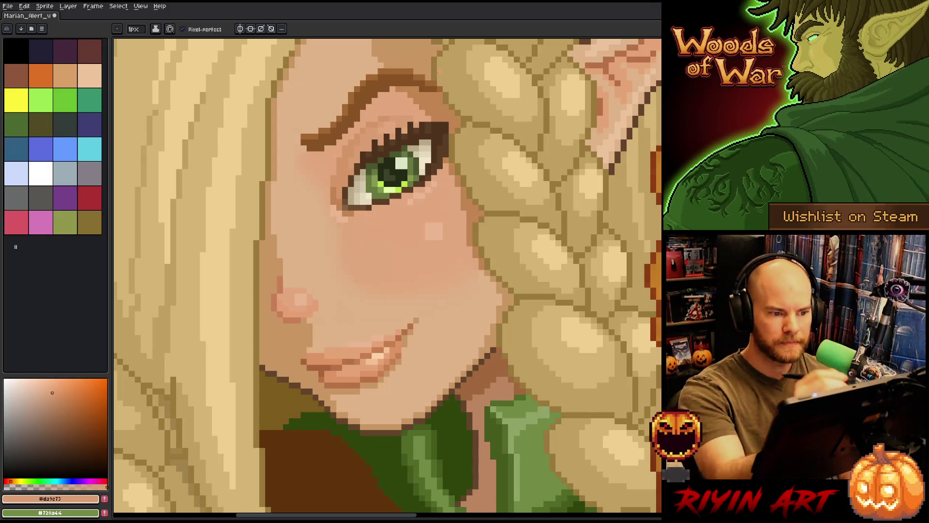
left_click(439, 97, "alt")
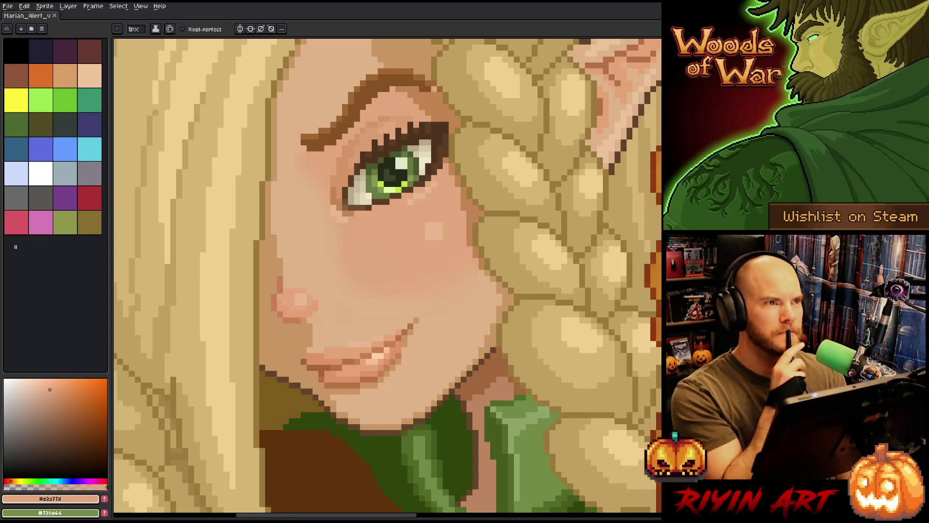
Eyedrop skin tones from the face and beside the eye to blend the surrounding skin.
key("alt")
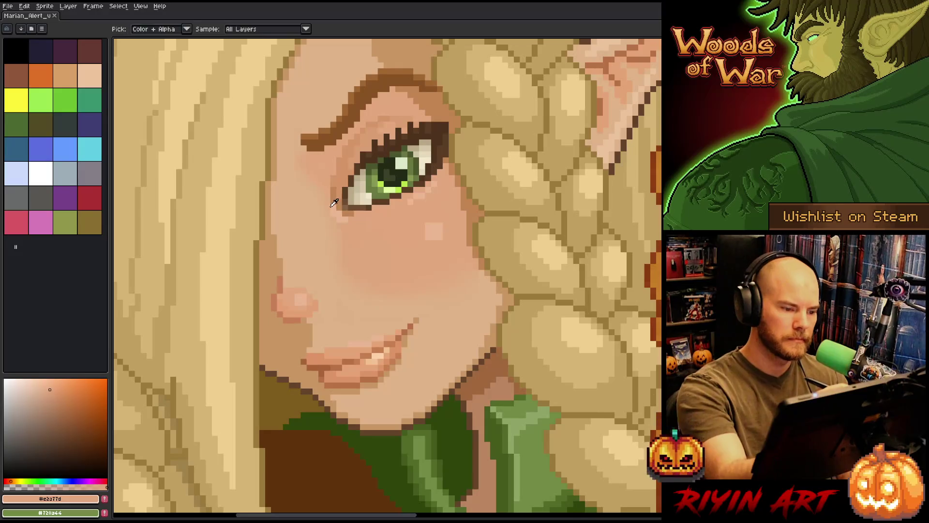
left_click(334, 203, "alt")
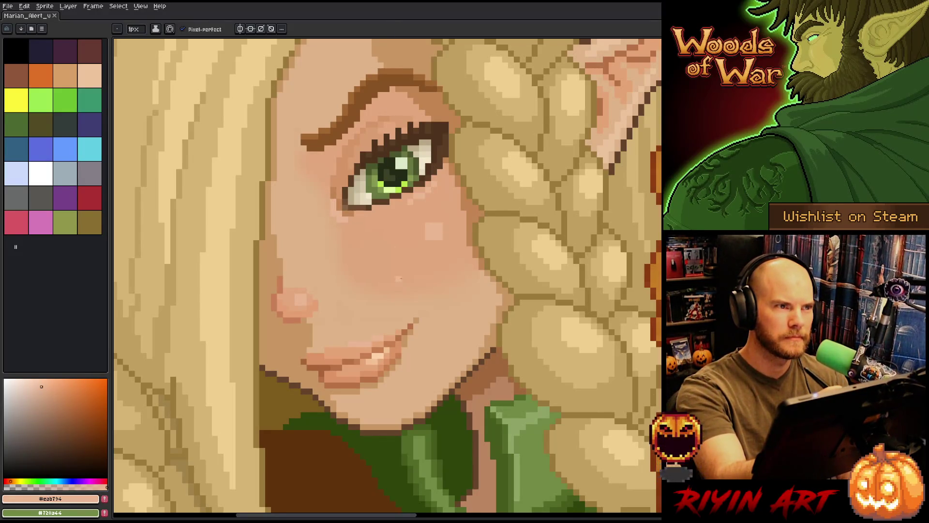
left_click(336, 161, "alt")
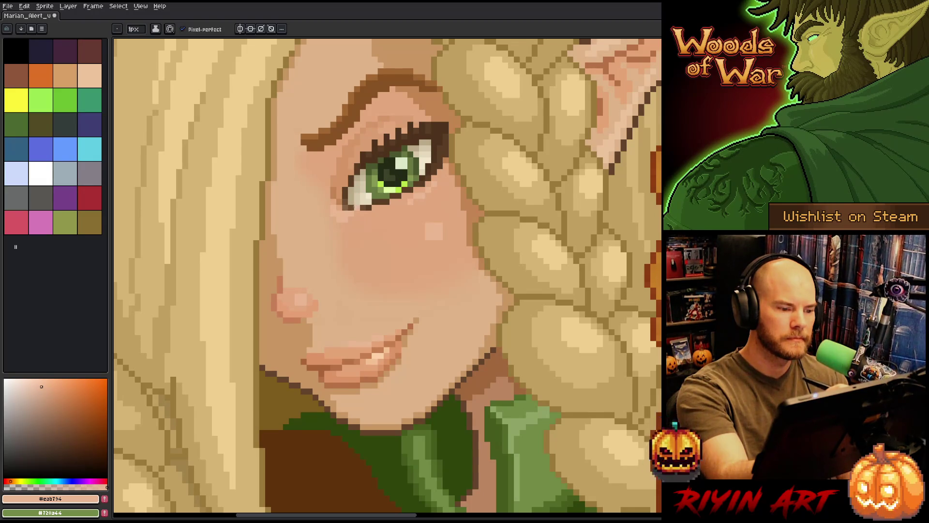
left_click(345, 220, "alt")
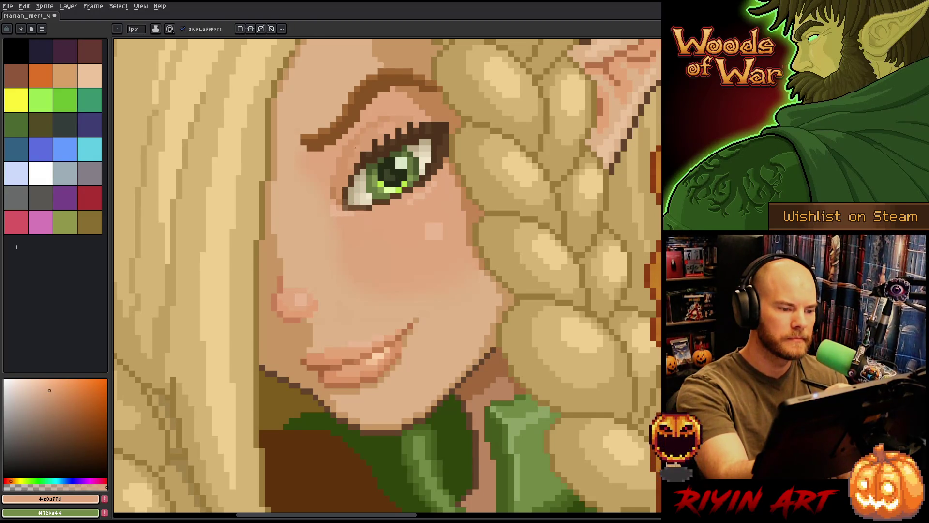
left_click(345, 217, "alt")
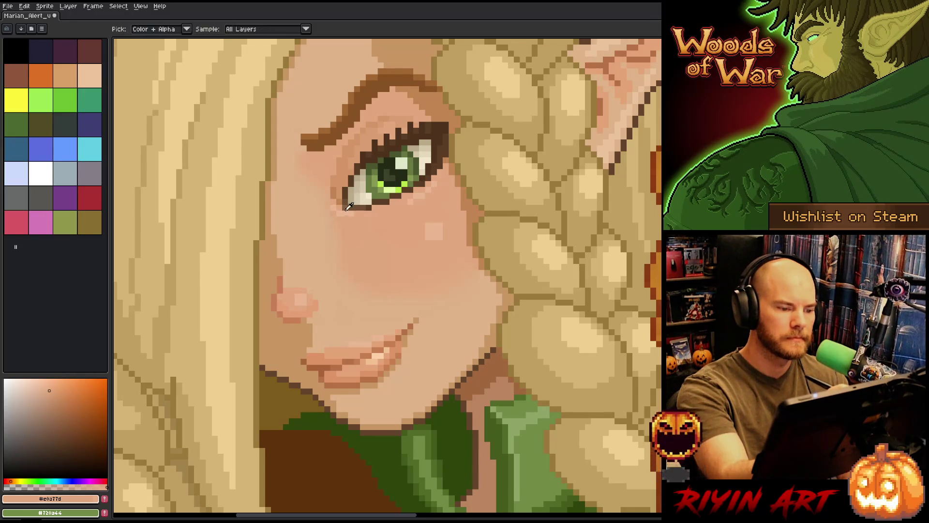
left_click(386, 117)
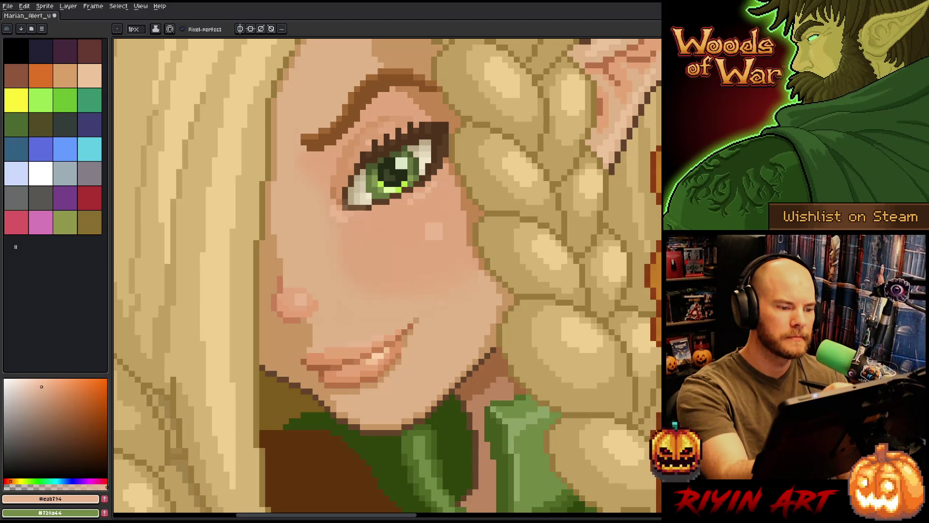
Settle on a dark brownish shade and place a small dark dot below the eye.
left_click(345, 178, "alt")
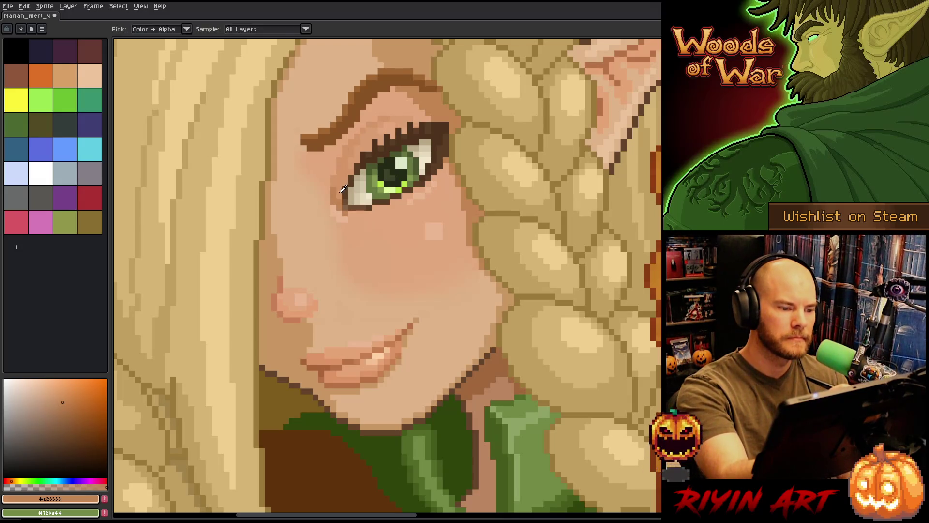
left_click(339, 208, "alt")
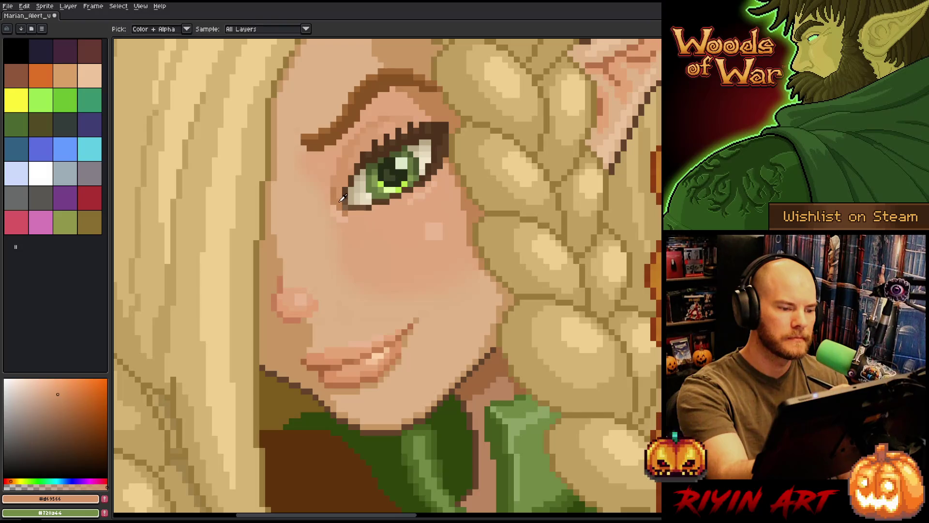
left_click(61, 399)
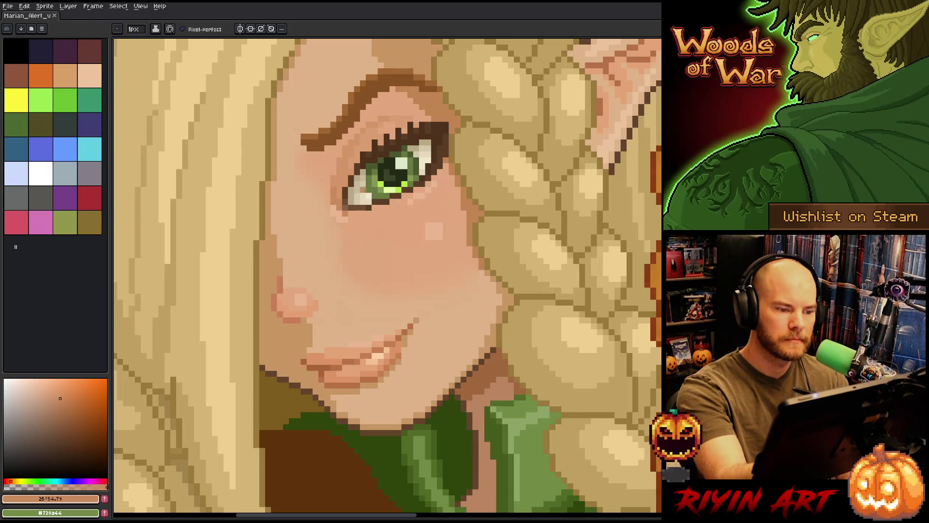
left_click(428, 189, "alt")
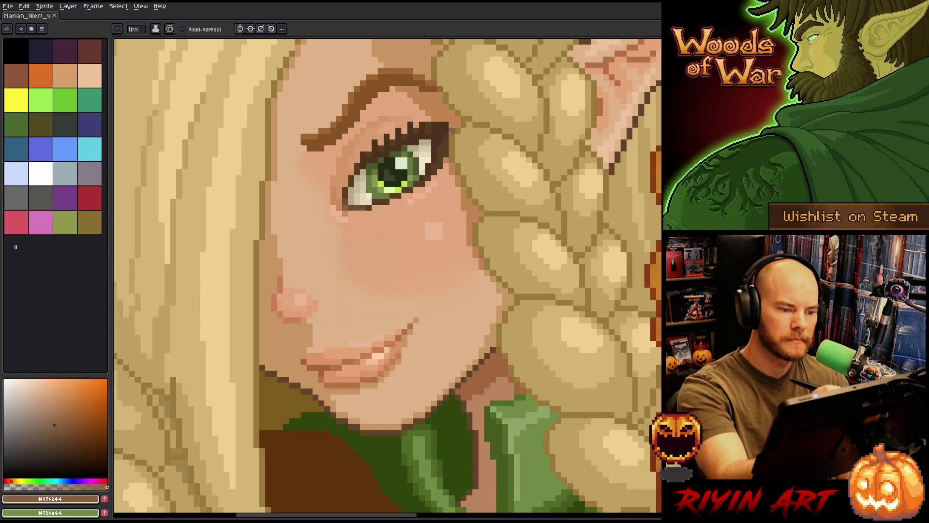
Sample the iris green and pale highlight, then choose cream and near-white highlight colours.
left_click(389, 176, "alt")
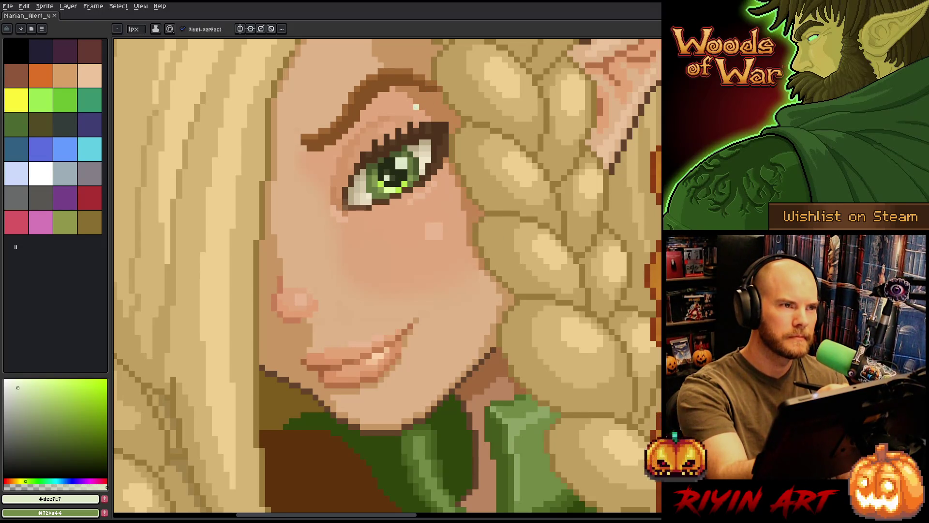
key("alt")
left_click(385, 178, "alt")
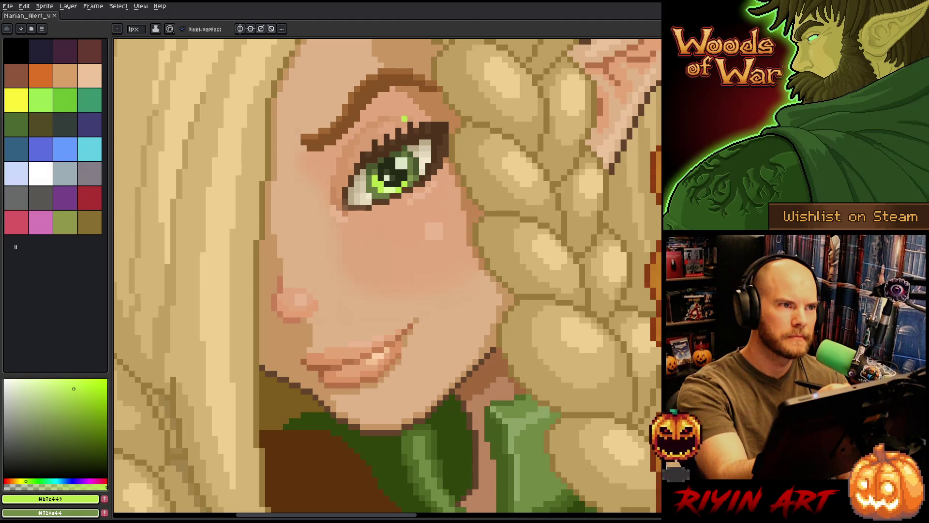
left_click(376, 190, "alt")
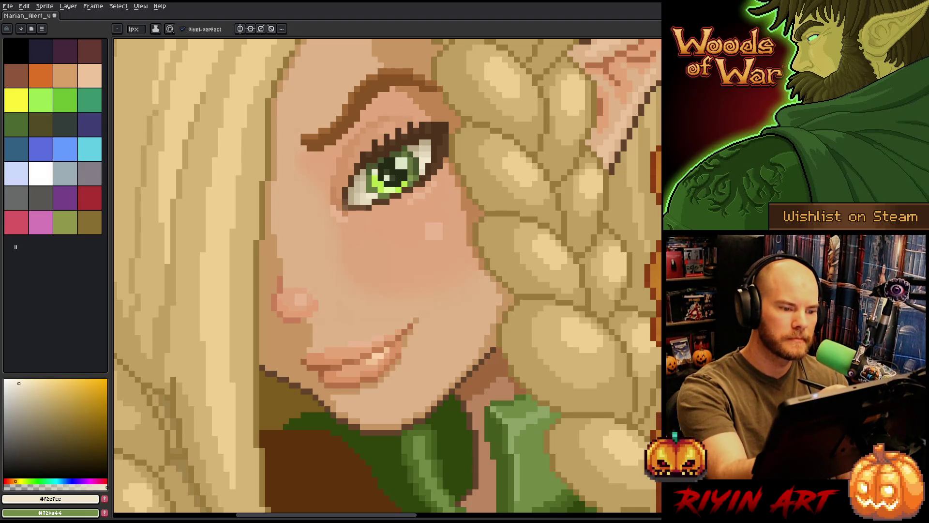
left_click(370, 205, "alt")
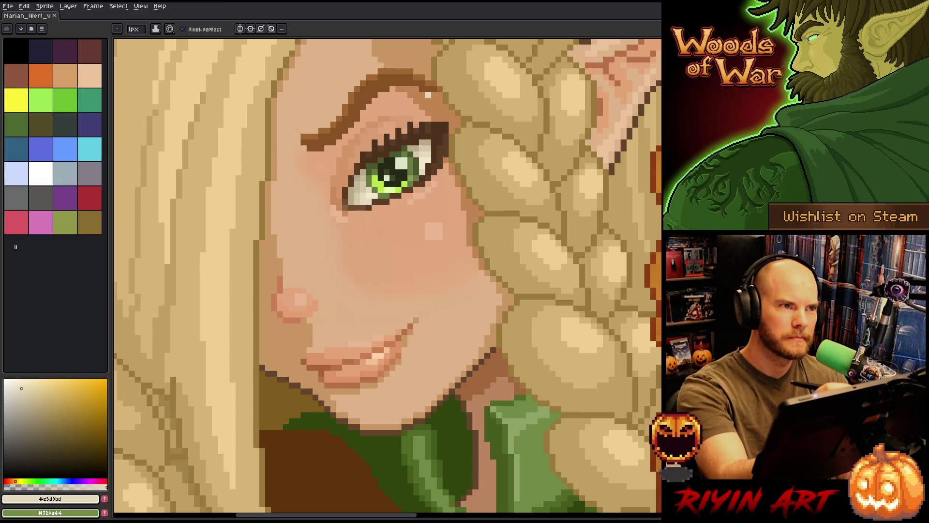
left_click(388, 178, "alt")
left_click(12, 380)
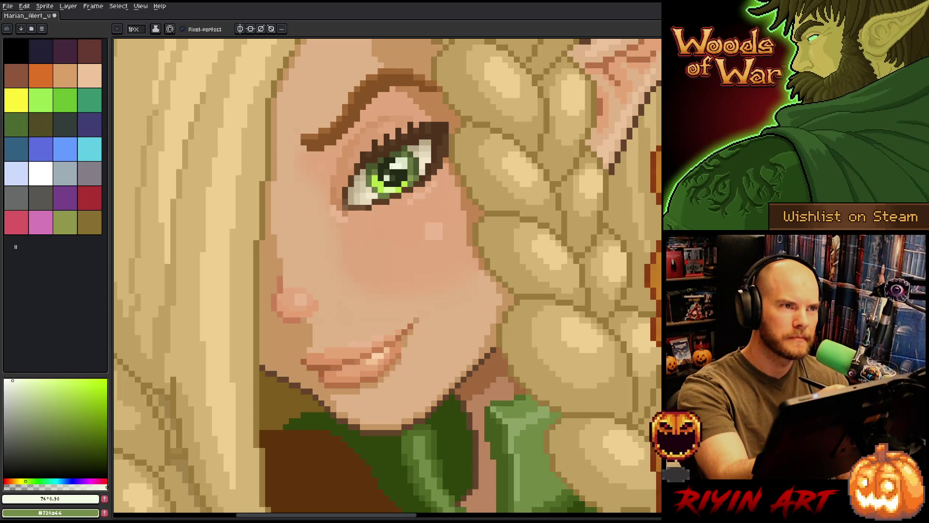
Add a white highlight pixel in the iris and light pixels among the eyelashes.
left_click(388, 166)
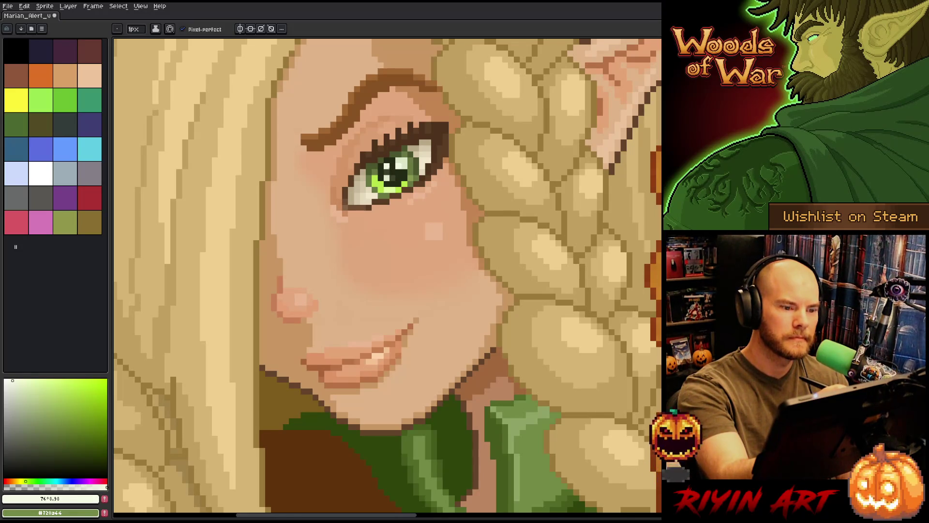
left_click(390, 175, "alt")
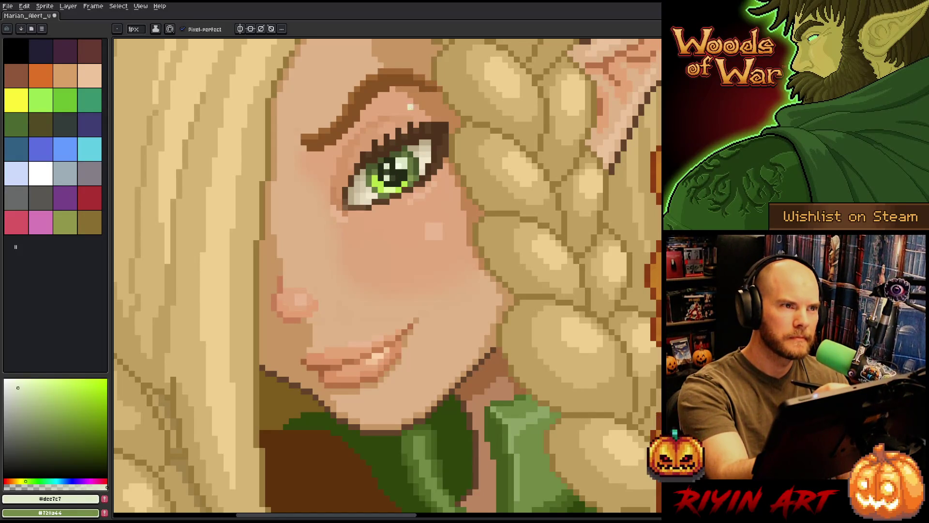
left_click(24, 394)
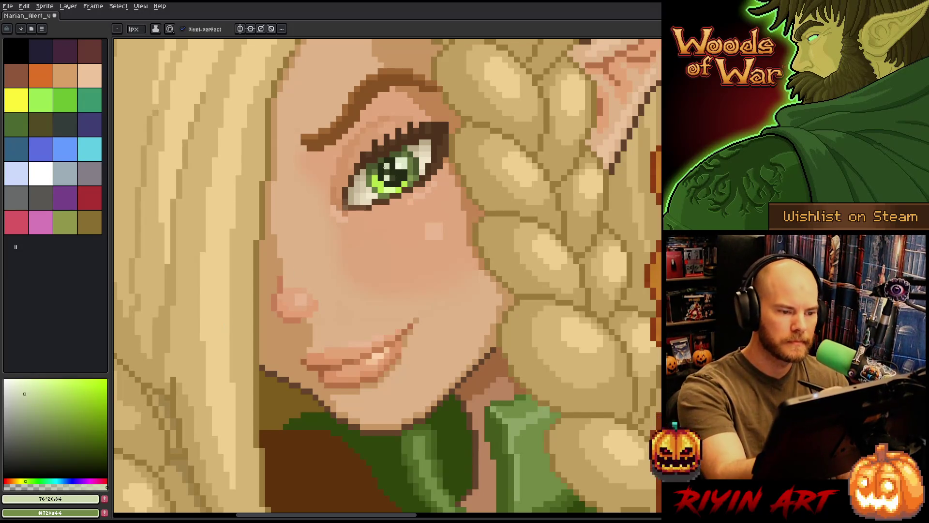
left_click(416, 126)
Step the drawing colour down to progressively darker shades.
left_click(34, 406)
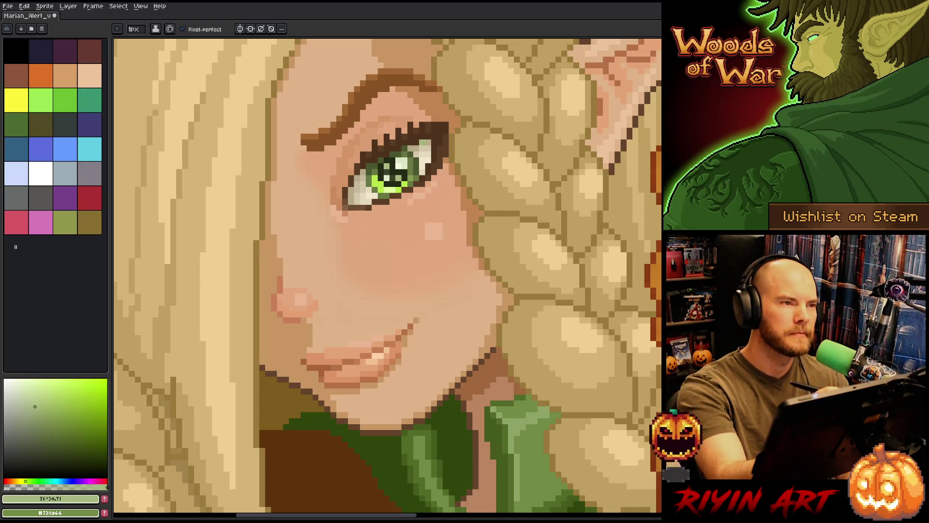
left_click(43, 424)
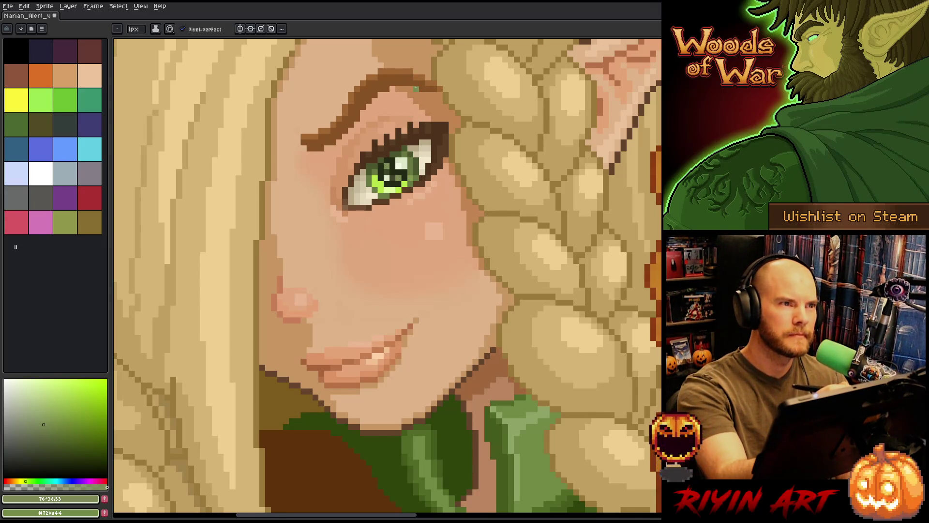
left_click(56, 434)
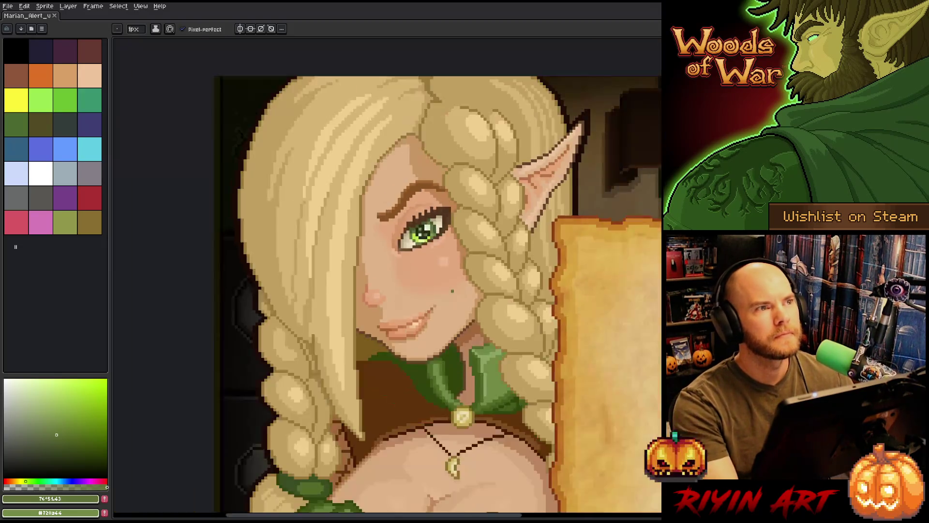
scroll(457, 302, "down", 2)
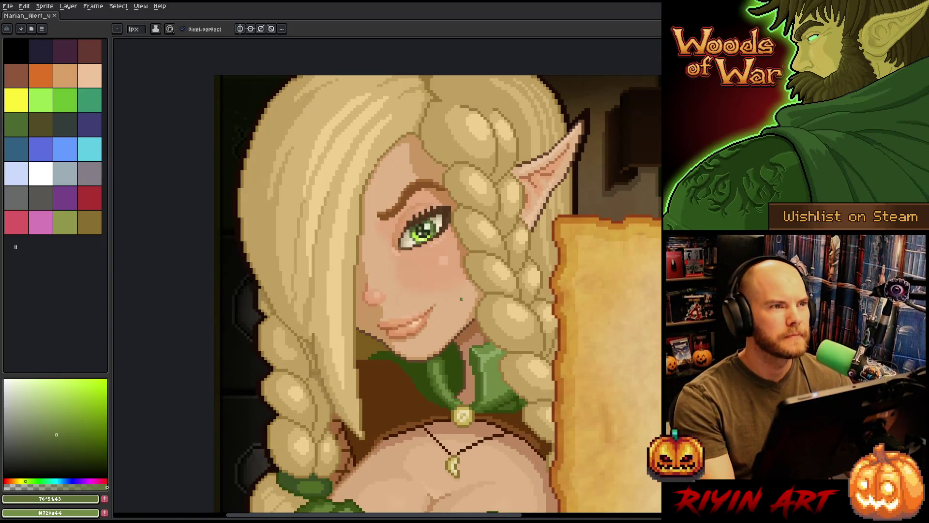
Frame the face and parchment, eyedrop the skin tone and touch up the lips and chin.
left_click_drag(461, 299, 300, 222)
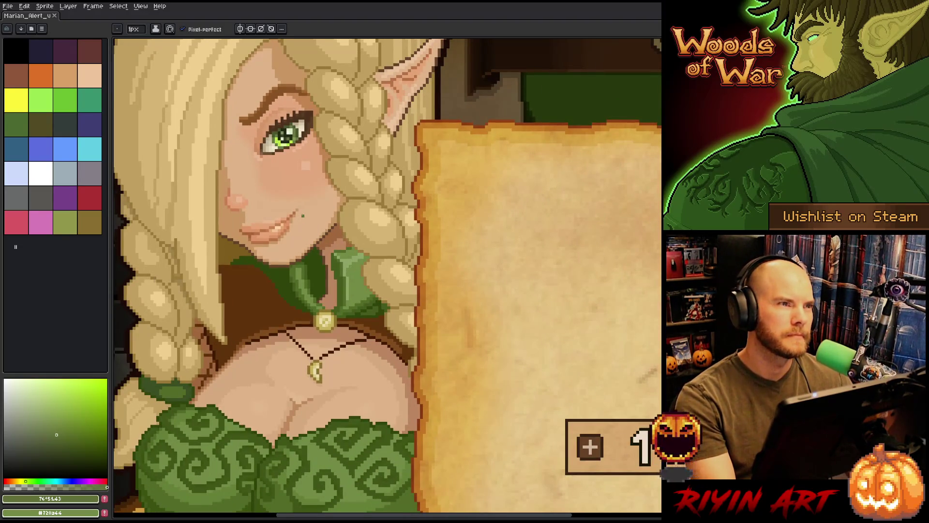
scroll(257, 199, "up", 1)
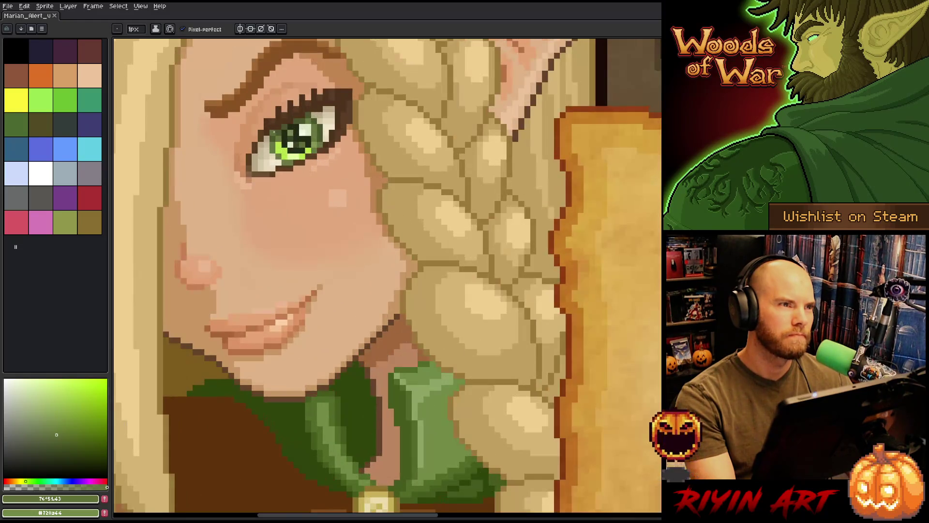
scroll(257, 199, "down", 2)
scroll(256, 198, "up", 1)
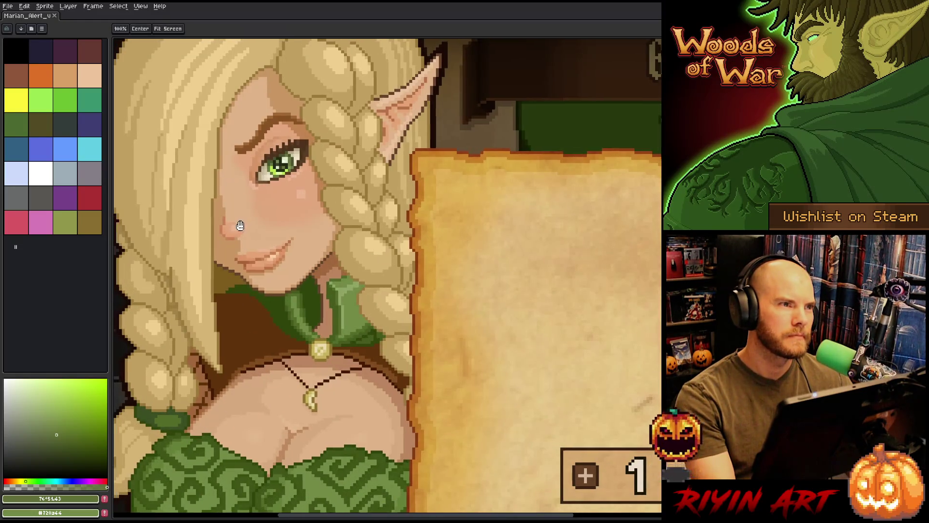
left_click_drag(256, 198, 300, 232)
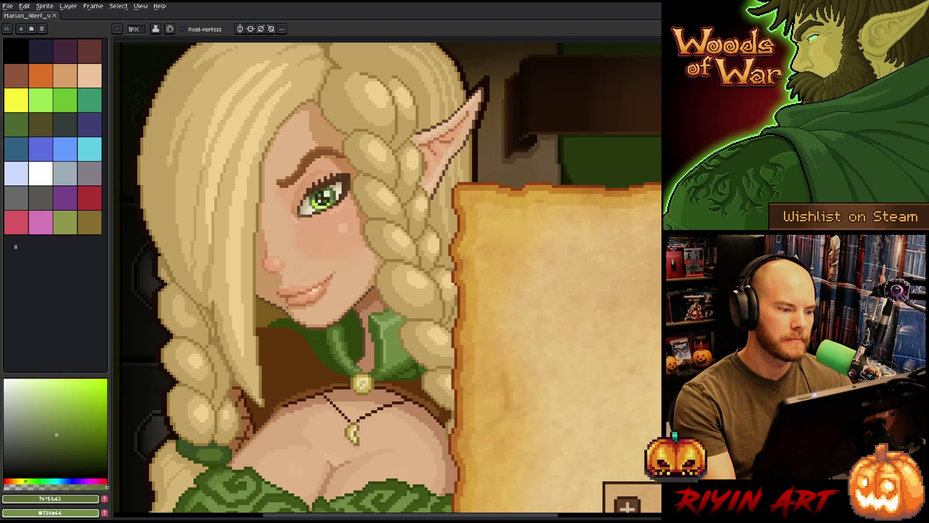
scroll(300, 231, "up", 2)
left_click(301, 226, "alt")
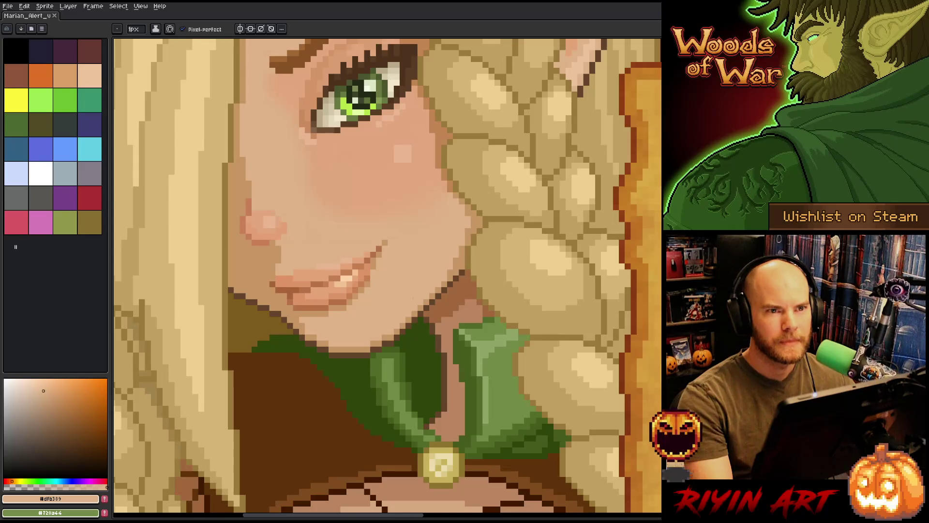
scroll(442, 268, "down", 3)
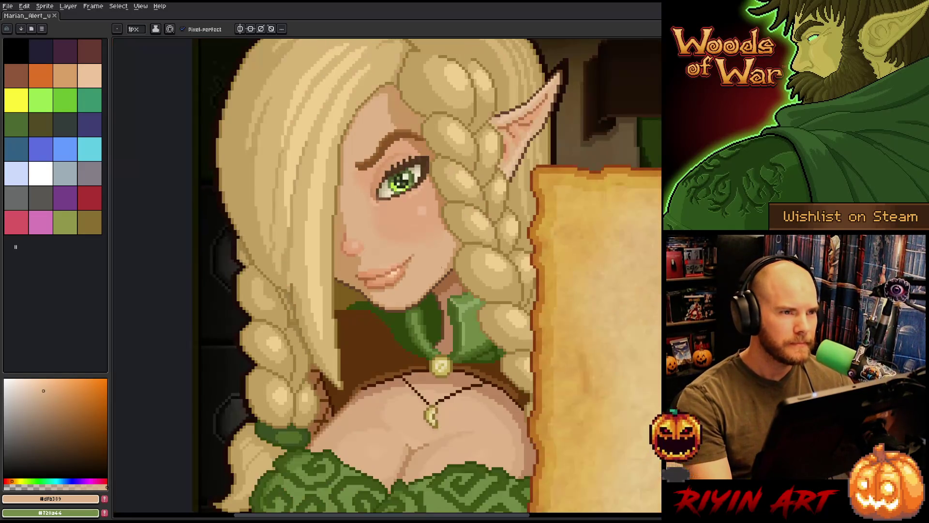
scroll(441, 268, "down", 2)
left_click_drag(462, 276, 368, 258)
key("b")
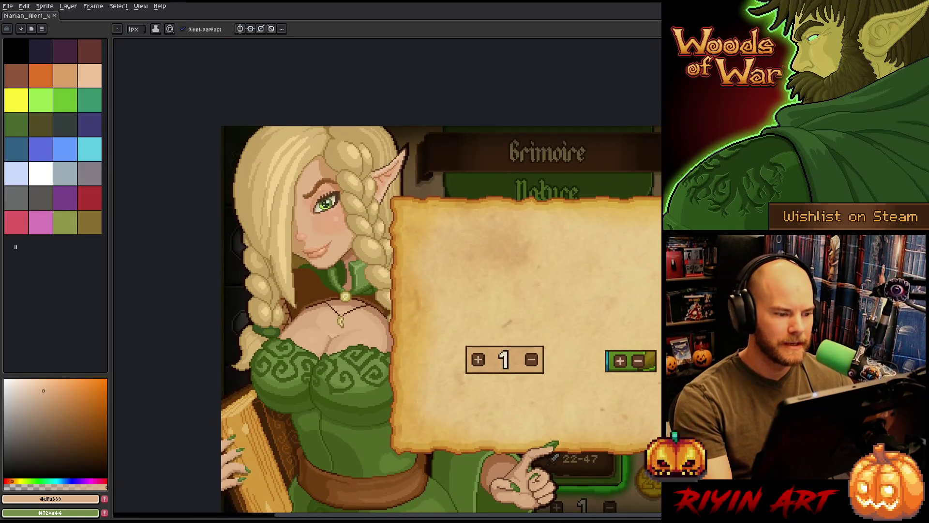
scroll(306, 244, "up", 3)
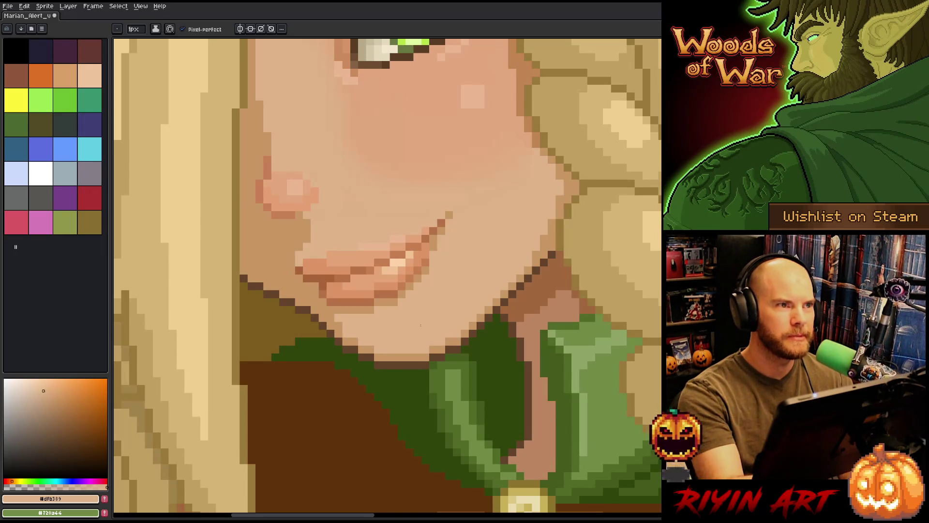
scroll(349, 294, "down", 1)
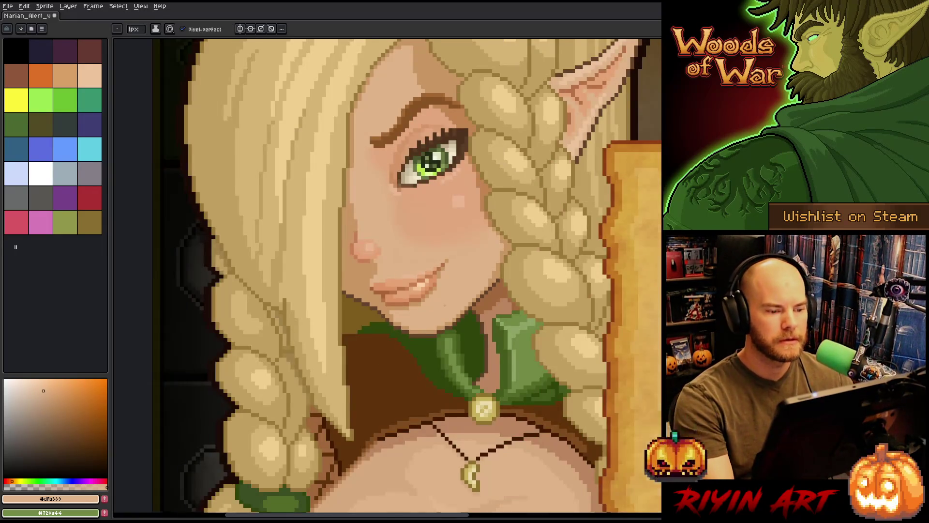
Sample the light tan braid colour to refine the braid, then bring the whole panel mockup into view.
key("v")
scroll(349, 295, "down", 2)
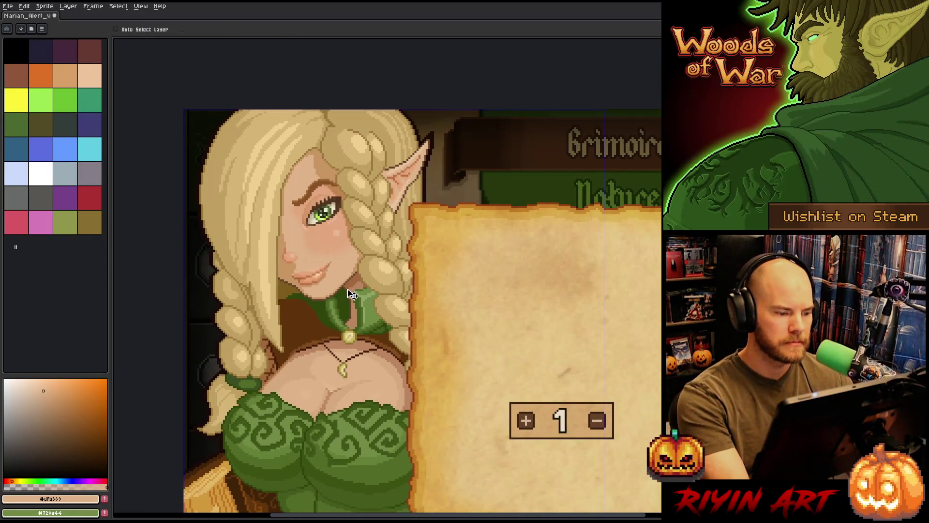
key("b")
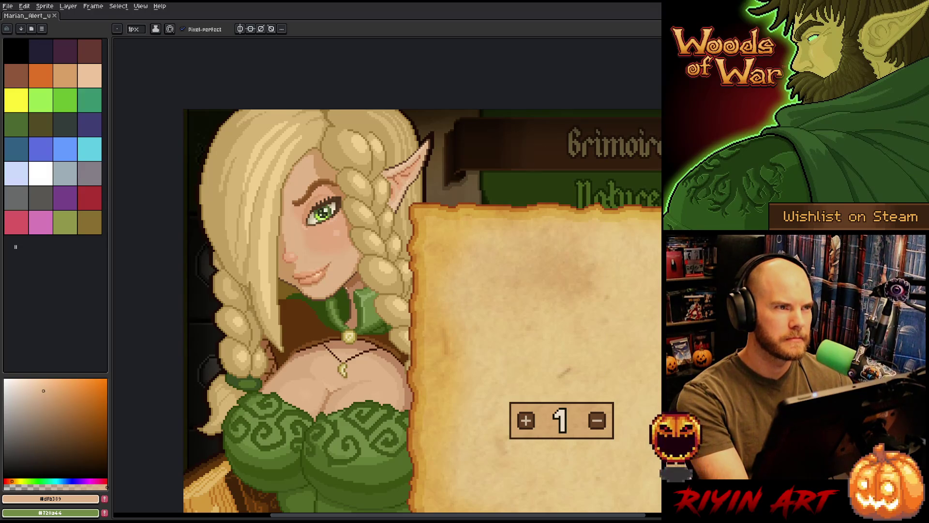
scroll(327, 254, "up", 1)
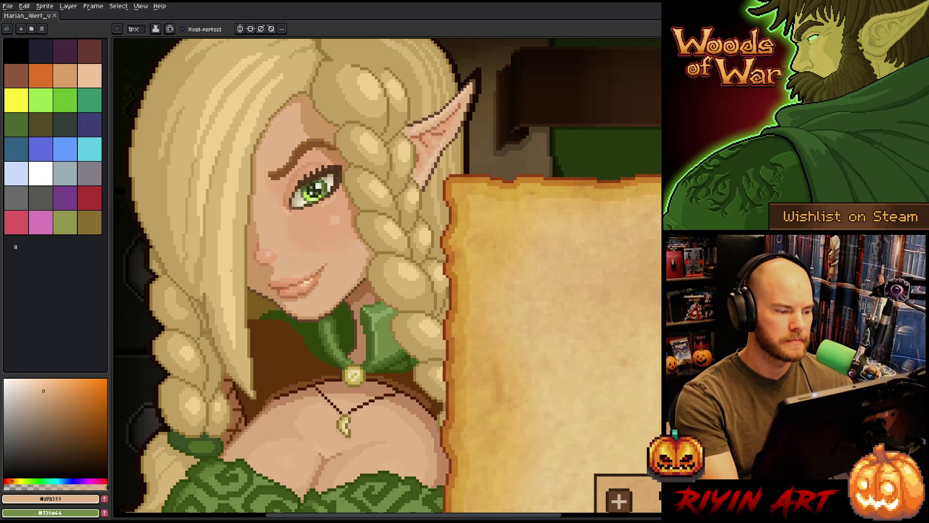
left_click_drag(191, 322, 259, 321)
scroll(259, 320, "up", 2)
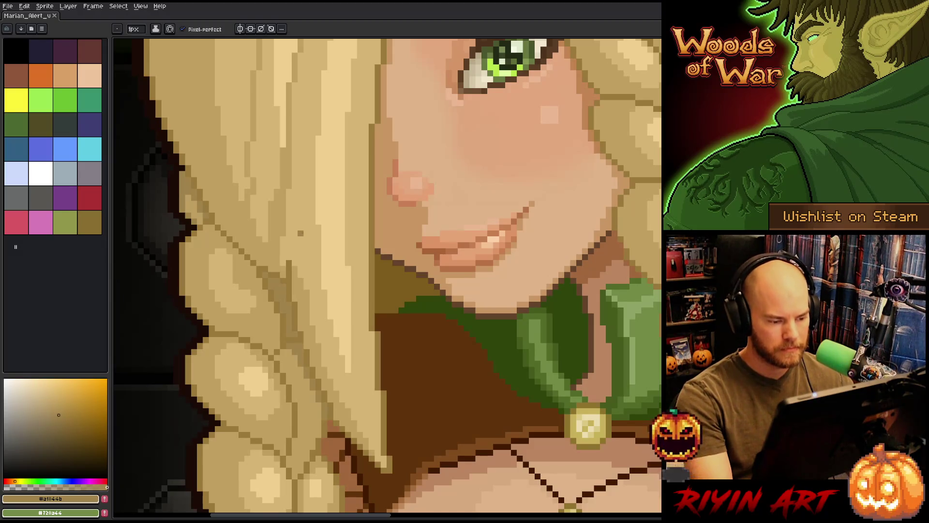
scroll(301, 233, "down", 4)
scroll(313, 305, "up", 1)
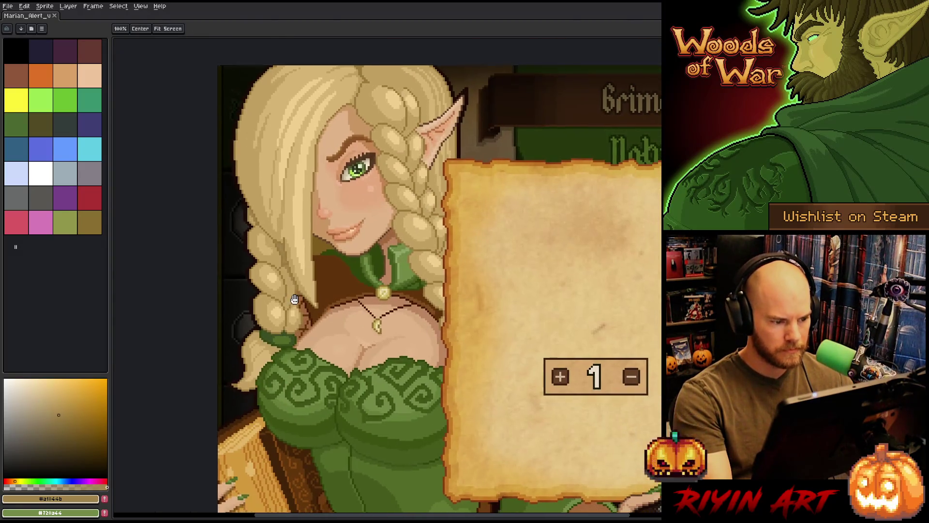
scroll(227, 247, "up", 3)
left_click(227, 247, "alt")
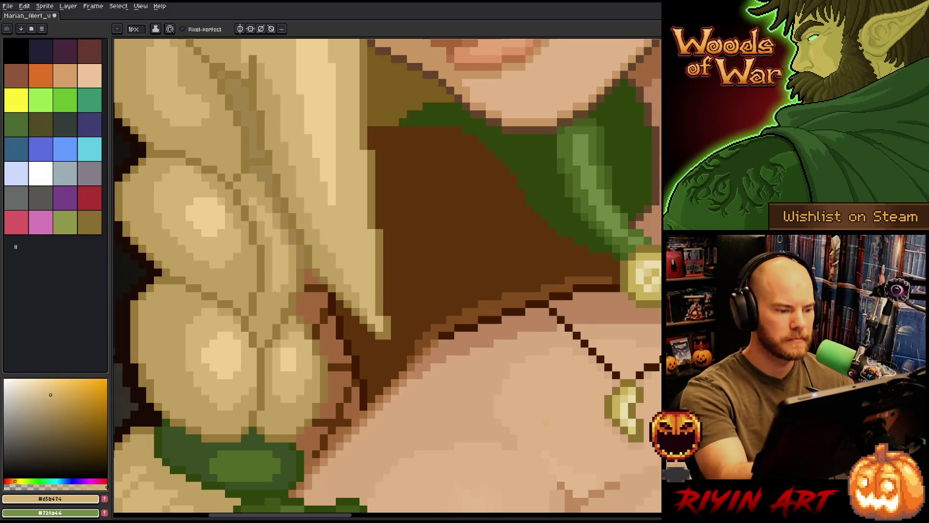
key("v")
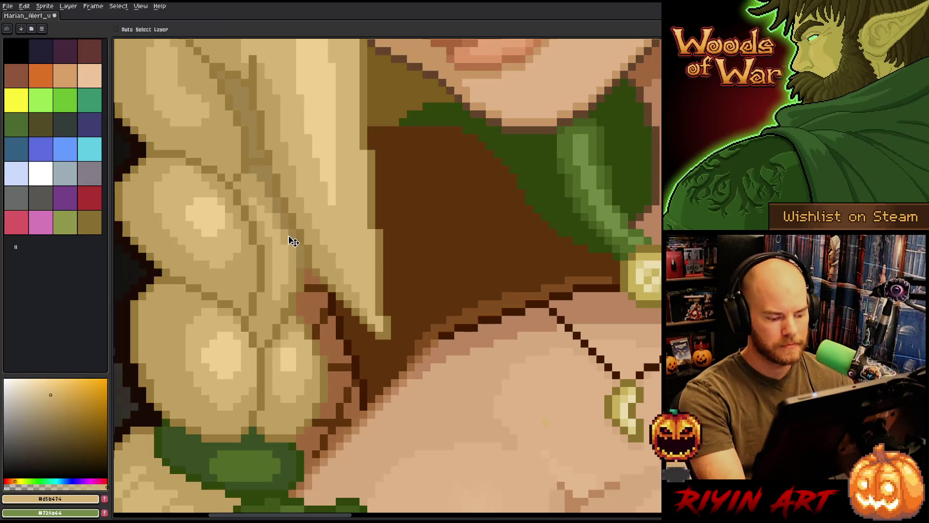
scroll(576, 311, "down", 4)
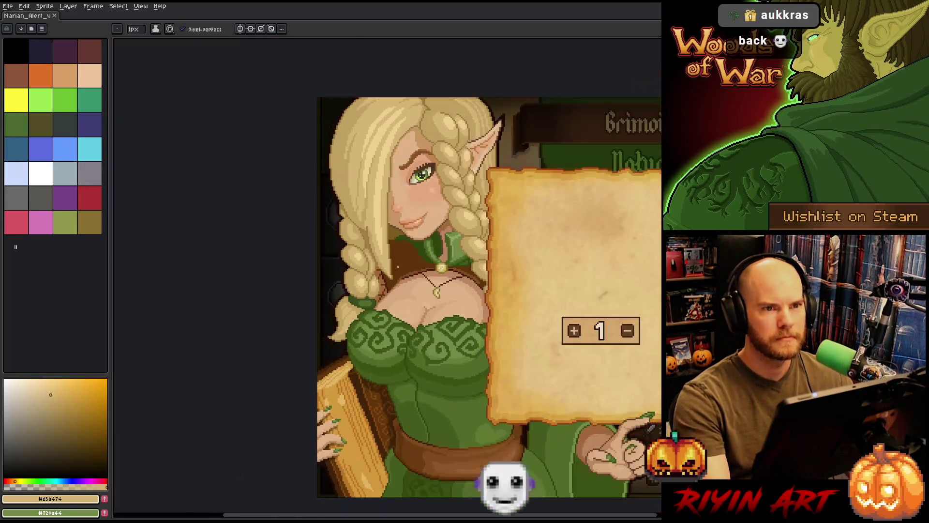
mouse_move(576, 311)
left_mouse_down()
mouse_move(395, 284)
mouse_move(470, 297)
left_mouse_up()
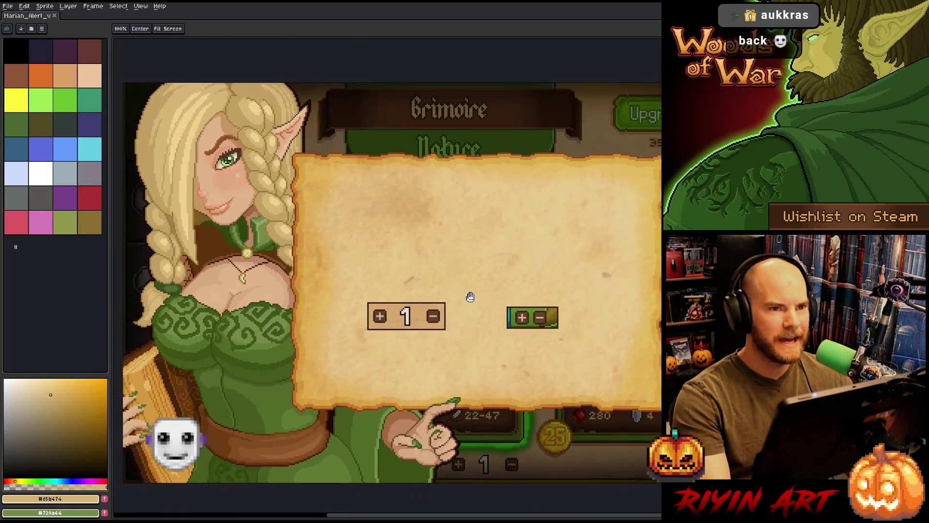
scroll(477, 302, "up", 1)
scroll(477, 303, "down", 1)
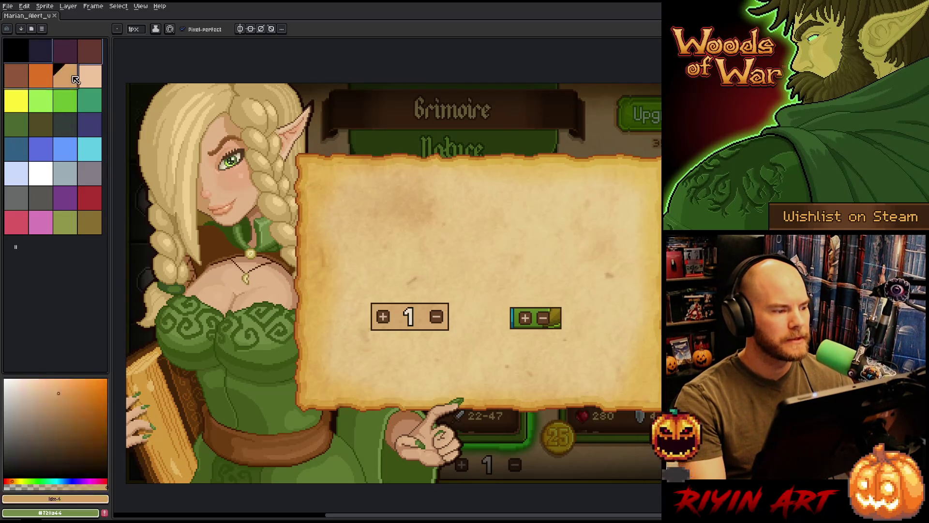
Undo the last stroke and sample the dress green and the skin tone beside the eye.
key("ctrl+z")
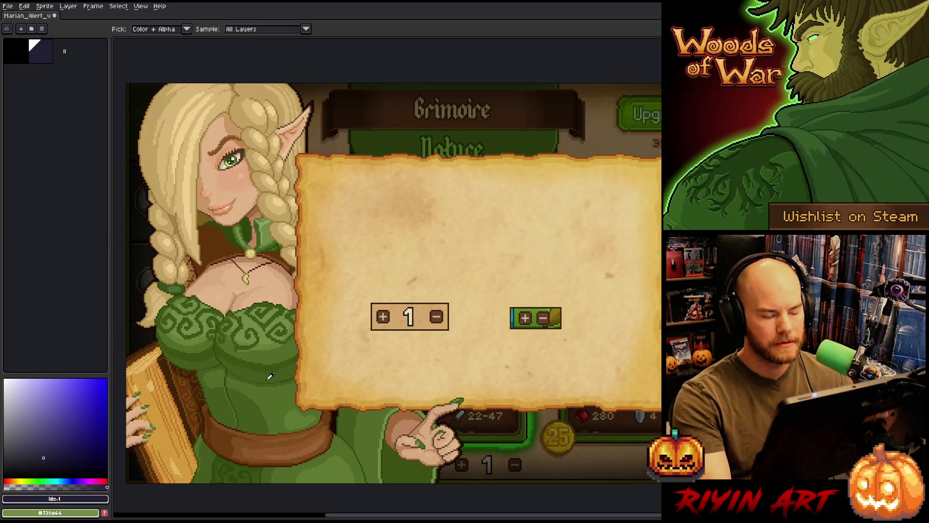
left_click(284, 398, "alt")
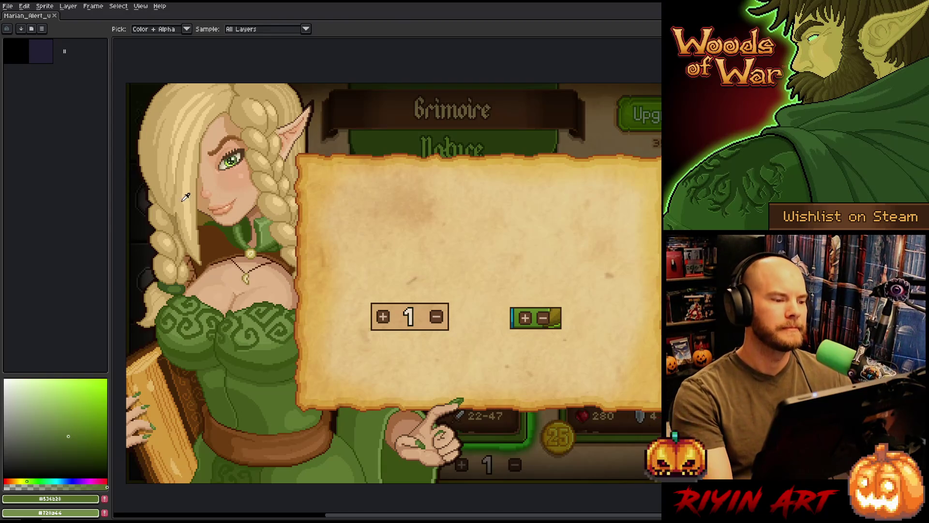
scroll(186, 197, "up", 2)
scroll(218, 174, "up", 2)
scroll(259, 146, "up", 2)
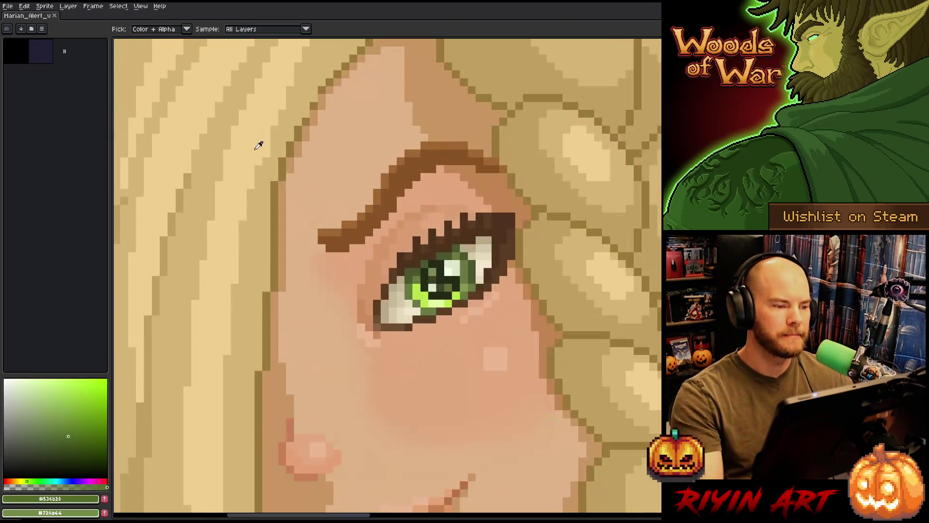
left_click(259, 145, "alt")
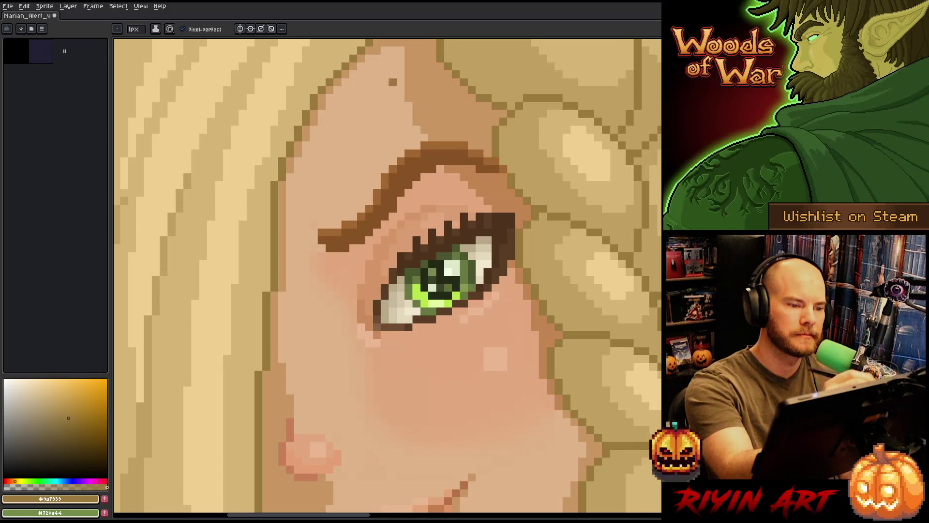
scroll(392, 276, "down", 1)
scroll(392, 275, "down", 2)
scroll(393, 276, "up", 1)
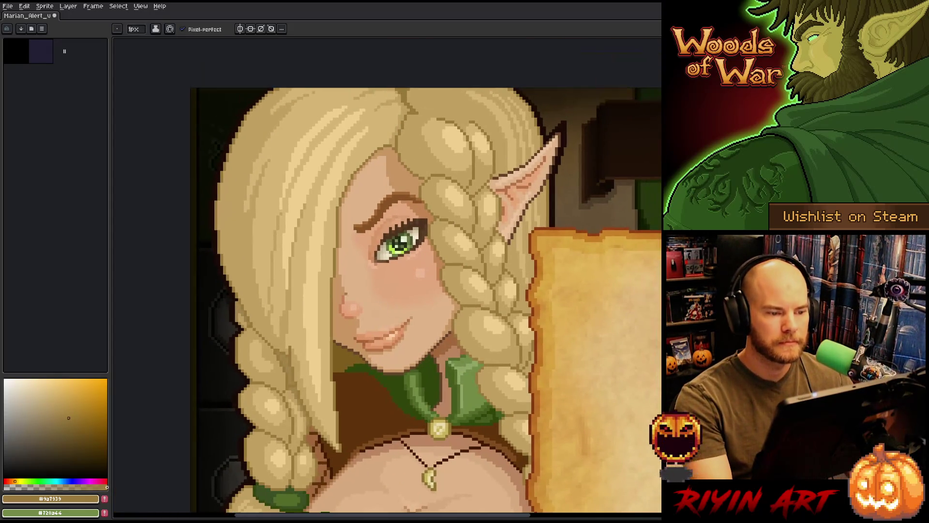
scroll(451, 123, "up", 1)
scroll(450, 124, "up", 1)
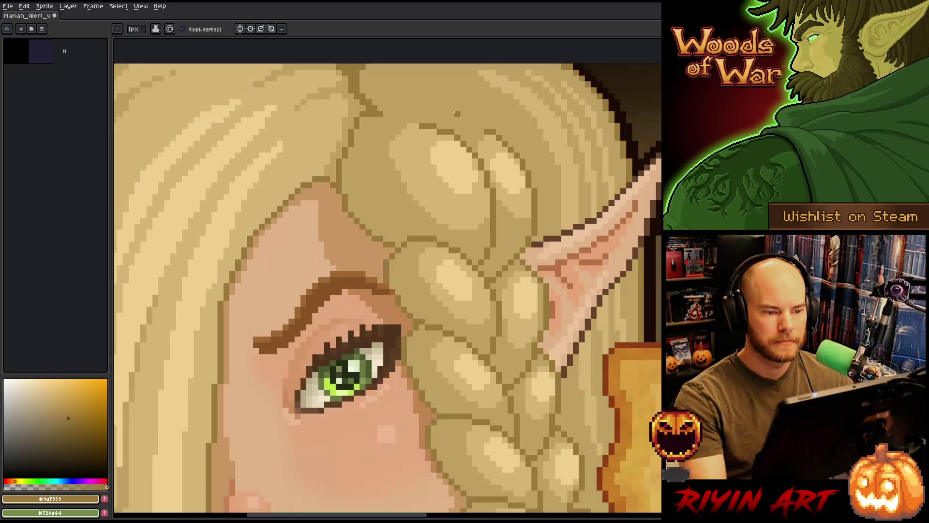
Sample lighter and darker tans from the braid to repaint the hair strands near the eye.
left_click(525, 137, "alt")
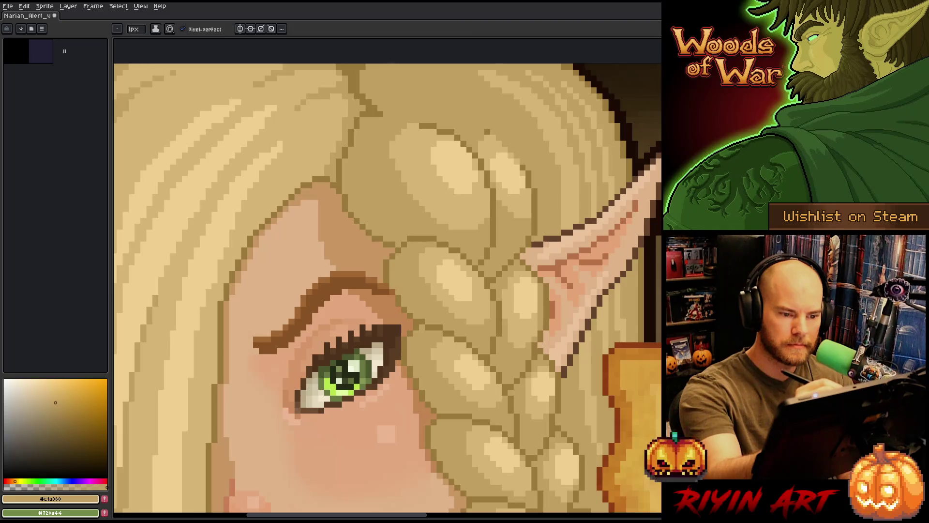
left_click(524, 166, "alt")
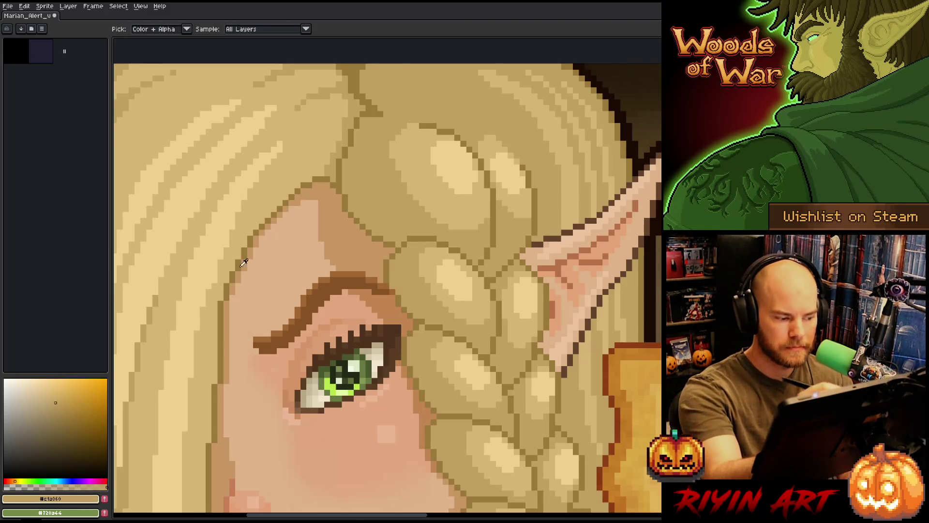
left_click(528, 161, "alt")
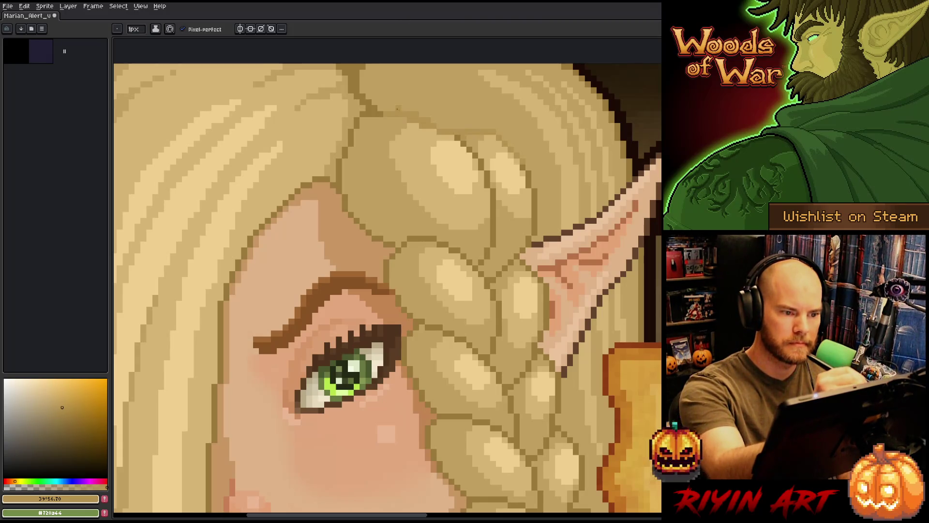
key("g")
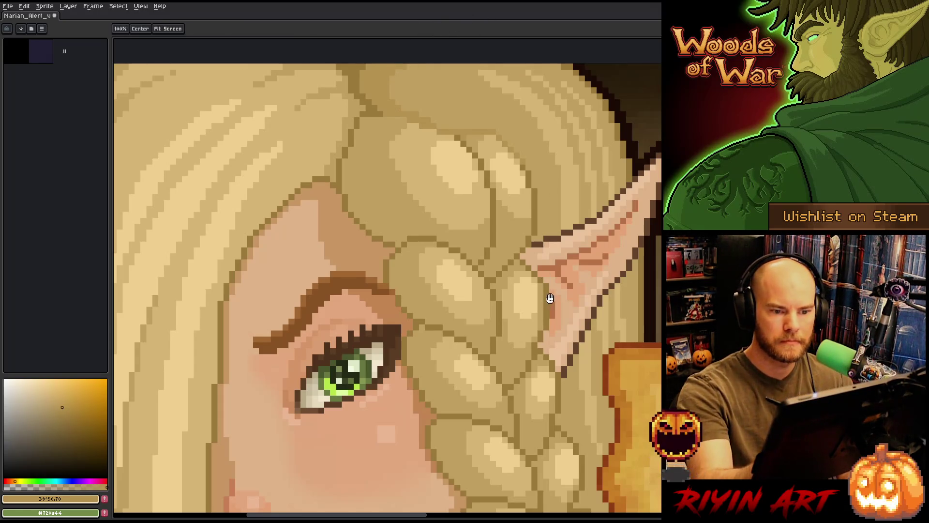
Sample darker hair tones over the braid and save the artwork.
mouse_move(545, 279)
left_mouse_down()
mouse_move(585, 289)
mouse_move(618, 261)
left_mouse_up()
key("b")
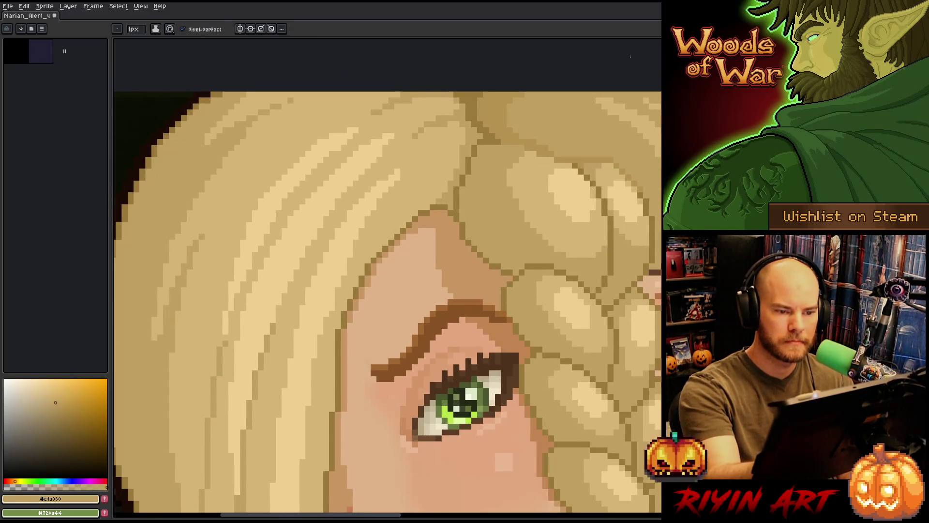
left_click(498, 102, "alt")
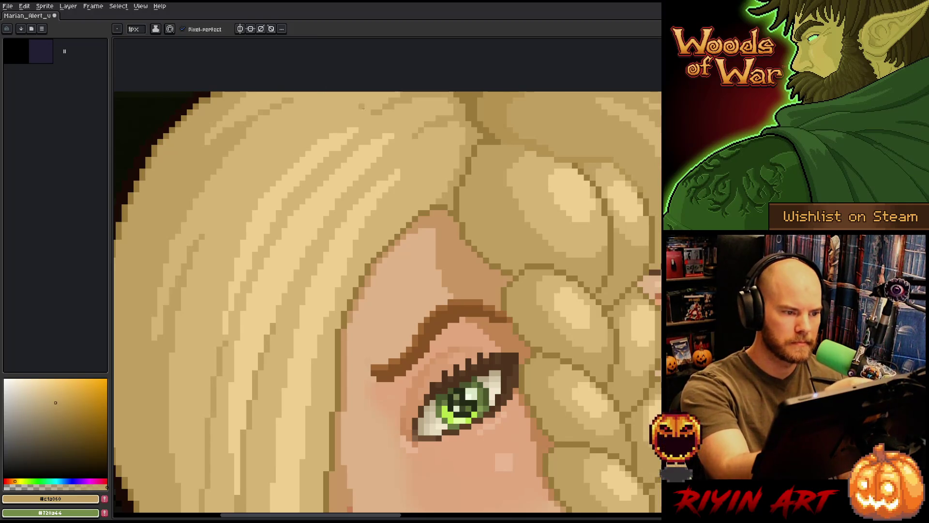
key("ctrl+s")
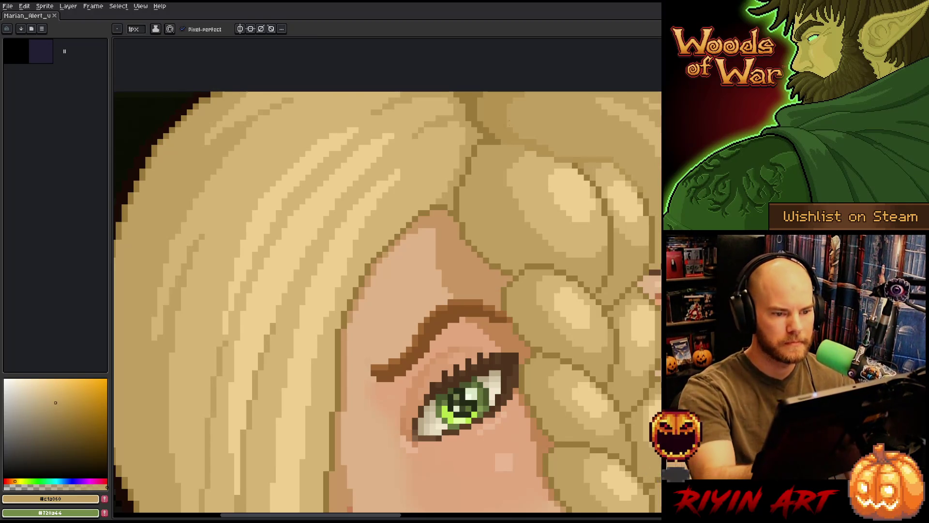
left_click(283, 342, "alt")
Pan to the long front hair lock and select it with the Magic Wand before returning to the Pencil.
left_click_drag(282, 342, 381, 288)
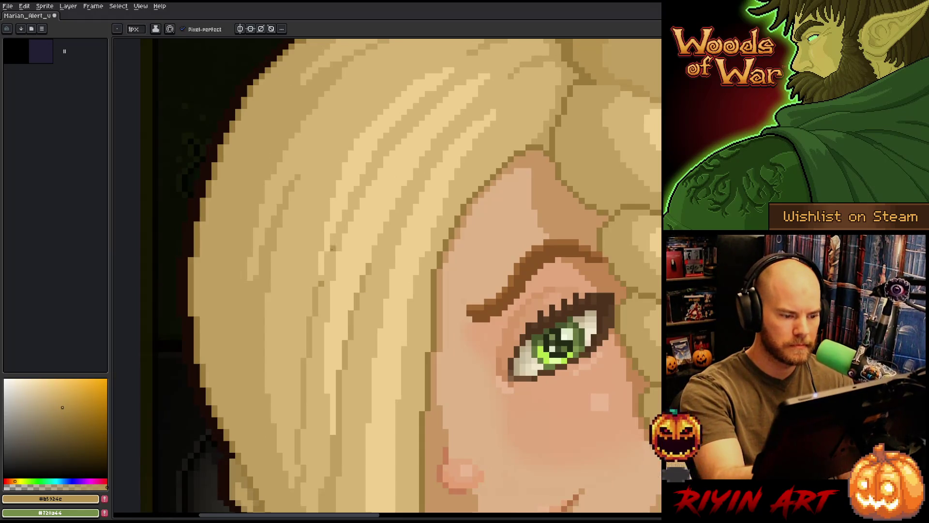
left_click_drag(349, 358, 363, 228)
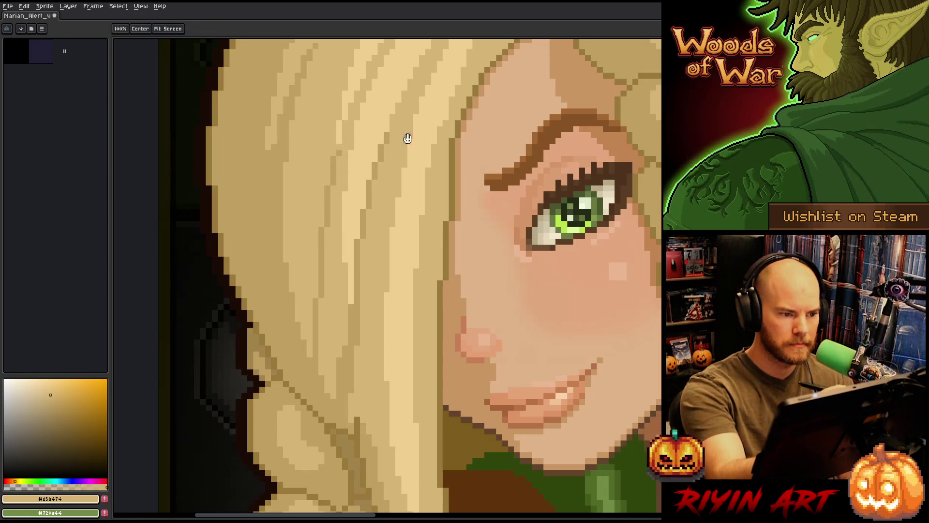
left_click_drag(407, 138, 400, 321)
left_click_drag(276, 407, 464, 247)
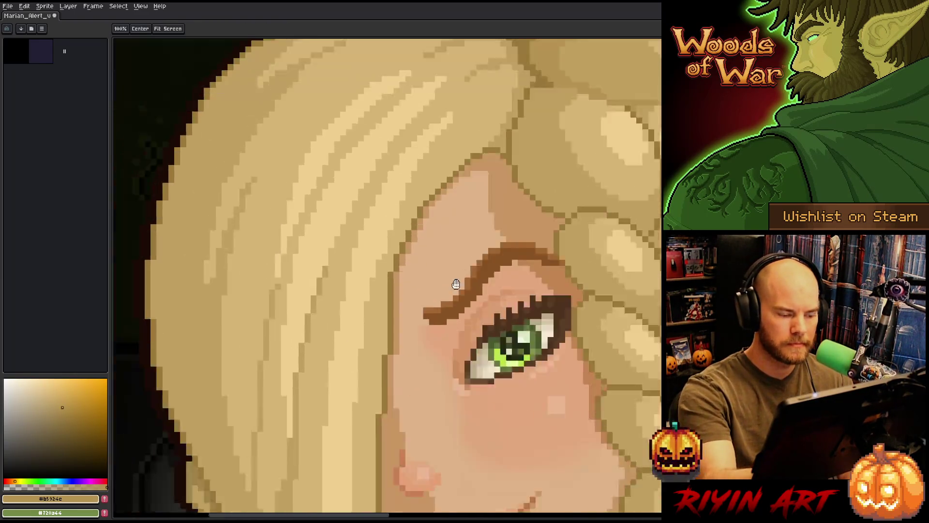
key("w")
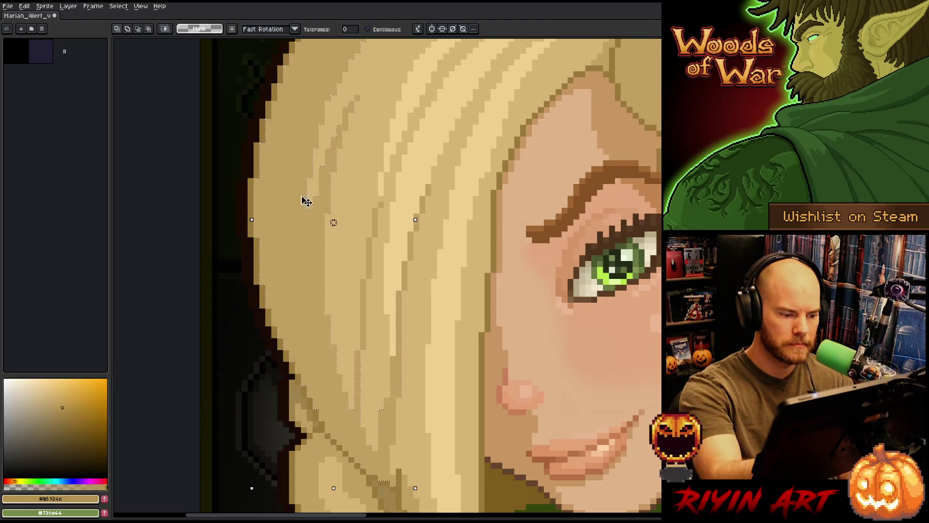
key("b")
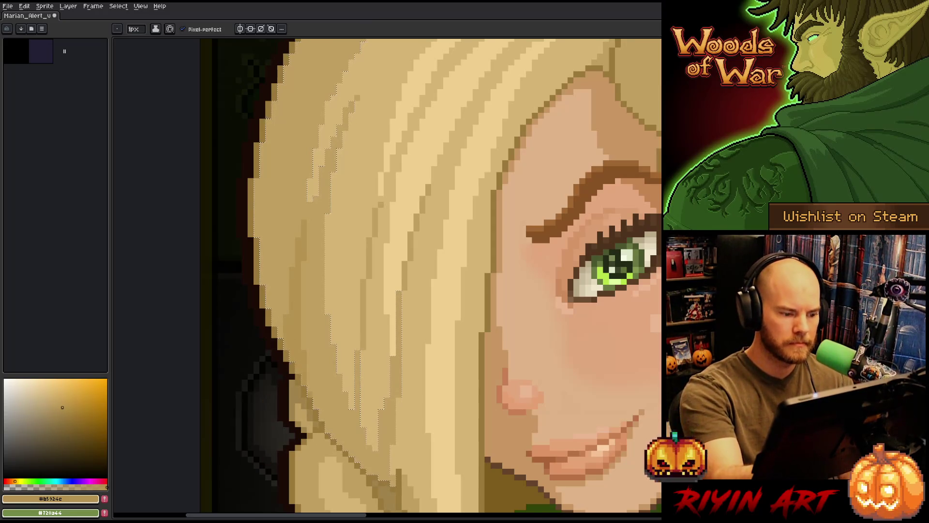
scroll(436, 277, "down", 3)
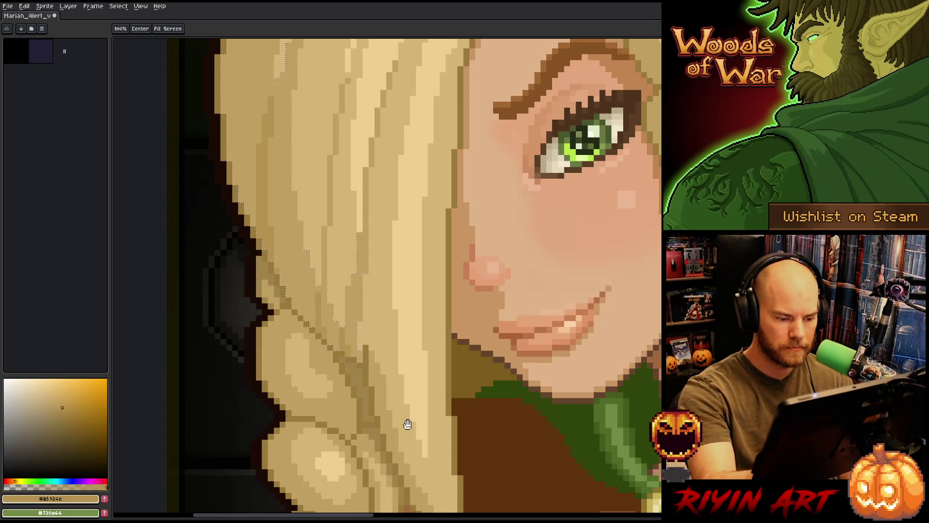
left_click_drag(377, 382, 369, 354)
Eyedrop a hair tone and paint a light strand down the hanging hair lock.
key("i")
left_click(370, 354, "alt")
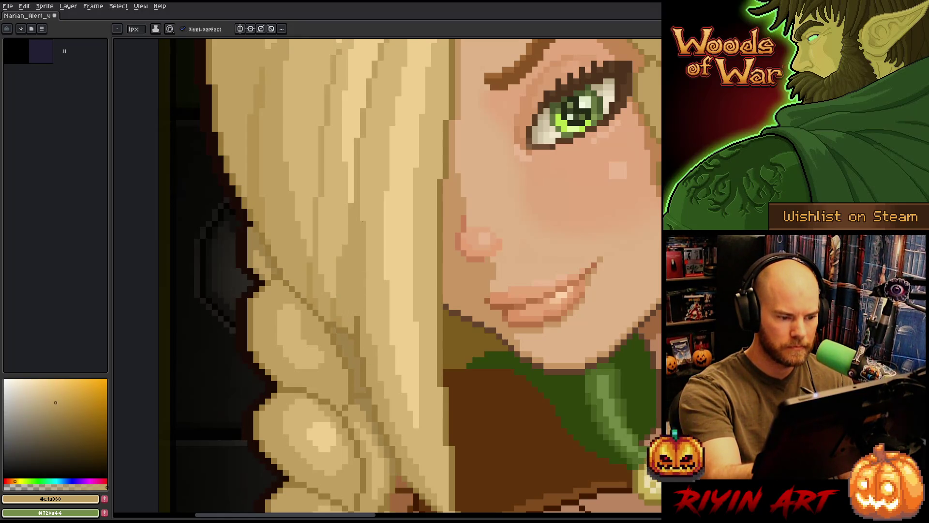
scroll(404, 265, "down", 3)
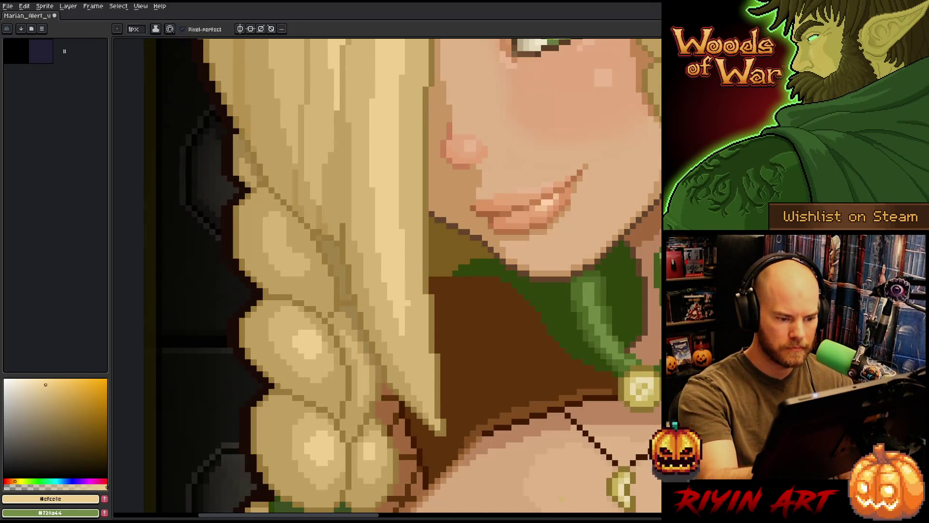
left_click_drag(408, 297, 417, 380)
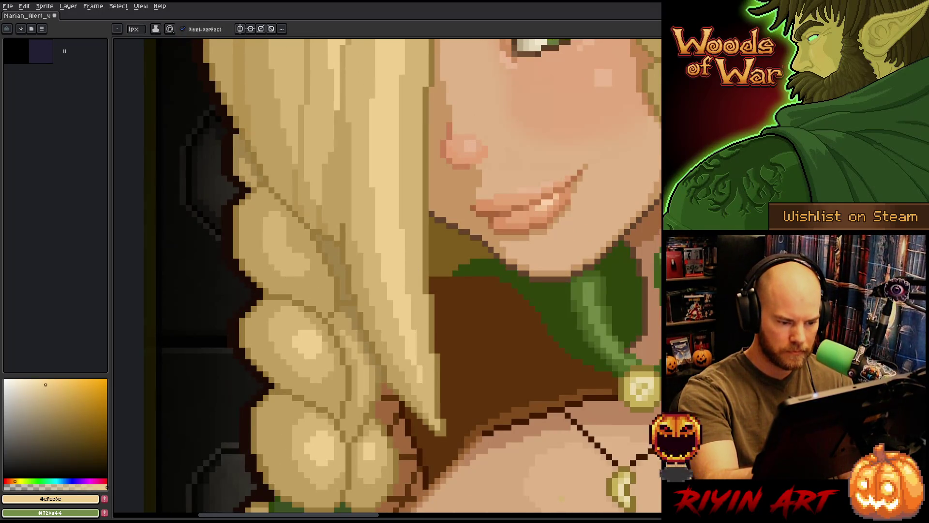
left_click_drag(414, 330, 420, 376)
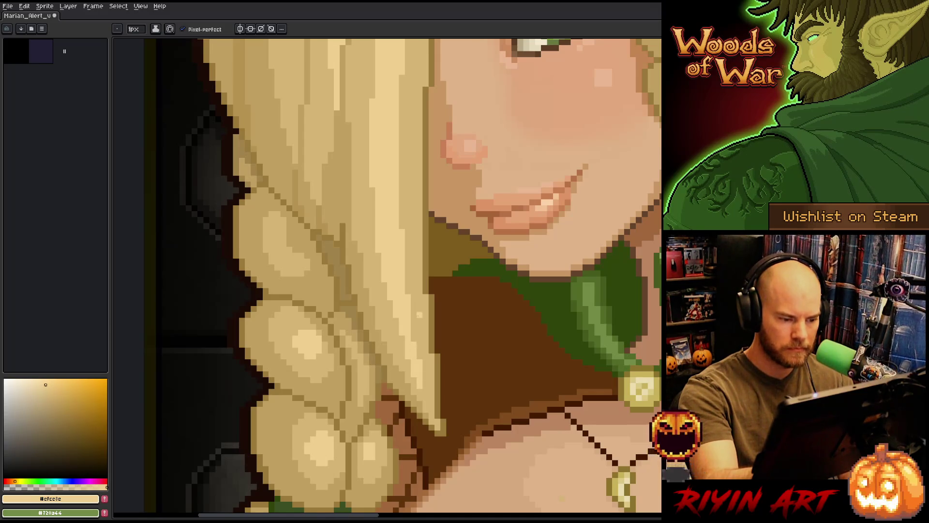
scroll(380, 272, "up", 2)
scroll(402, 349, "up", 2)
scroll(390, 349, "up", 2)
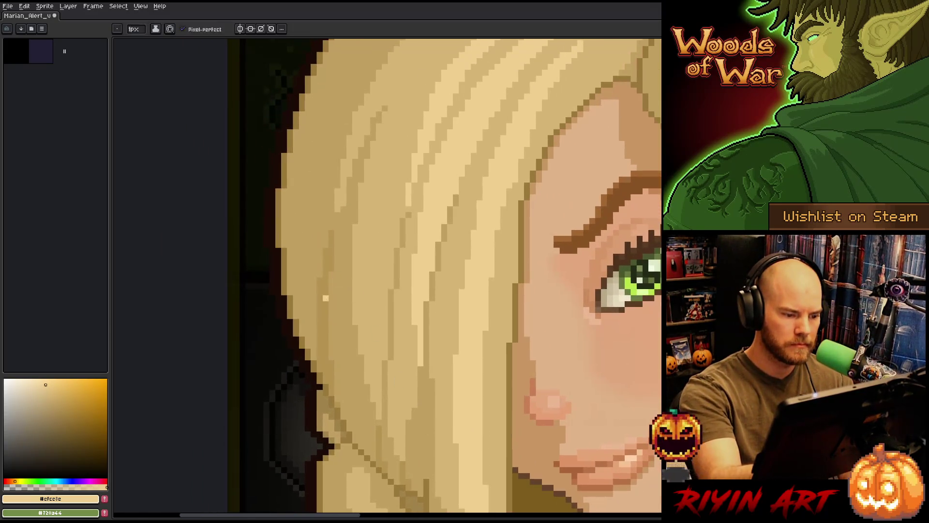
left_click_drag(339, 249, 375, 317)
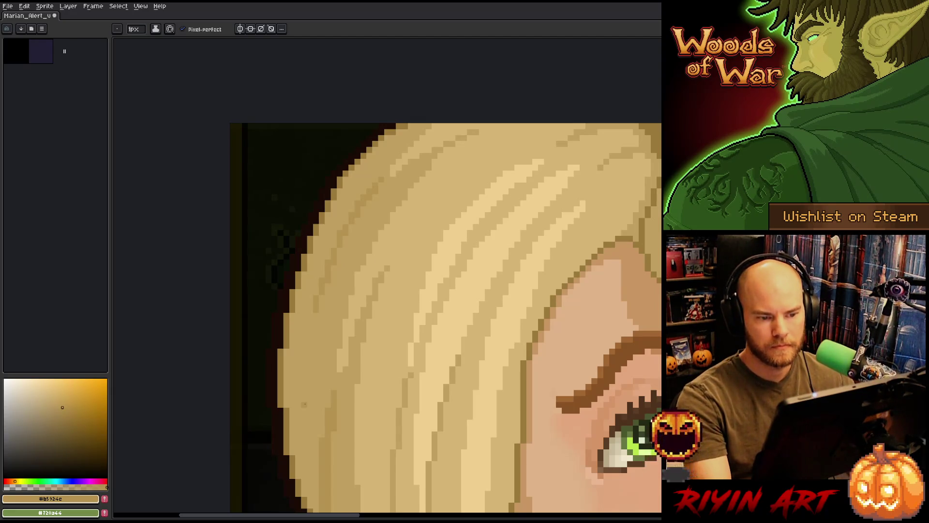
scroll(337, 331, "down", 3)
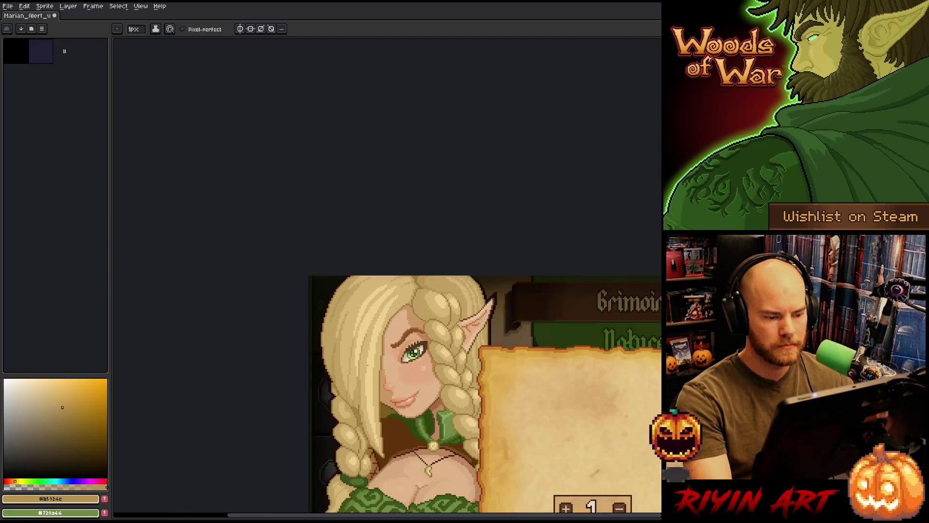
scroll(374, 416, "up", 2)
scroll(373, 416, "up", 2)
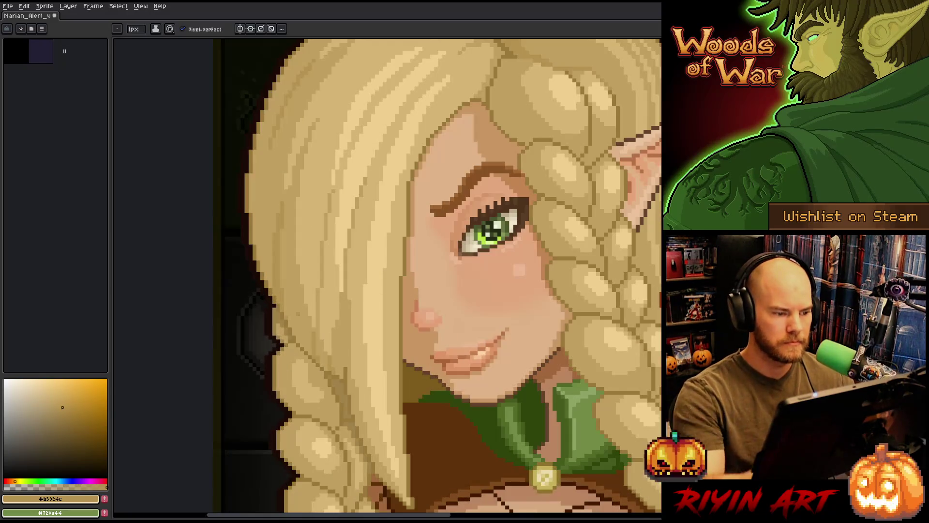
scroll(437, 276, "down", 2)
scroll(437, 276, "up", 2)
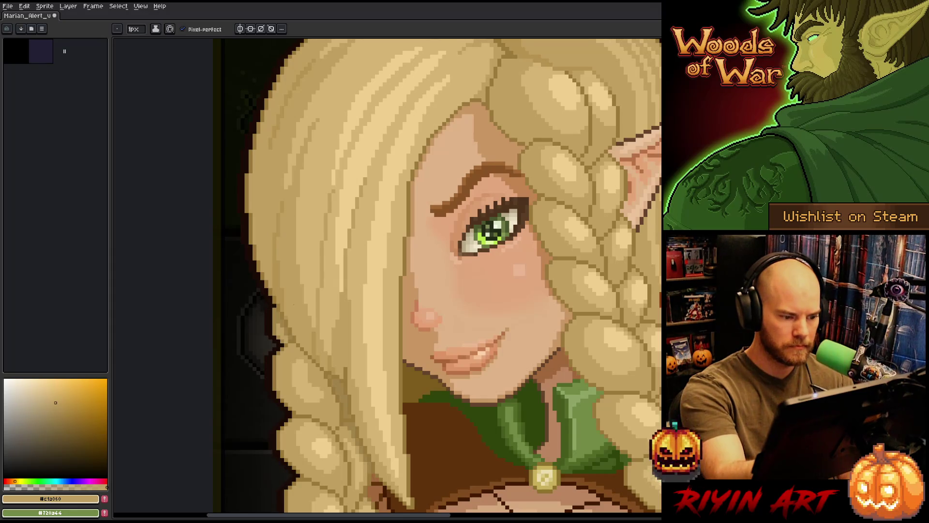
scroll(436, 276, "down", 2)
scroll(437, 275, "up", 2)
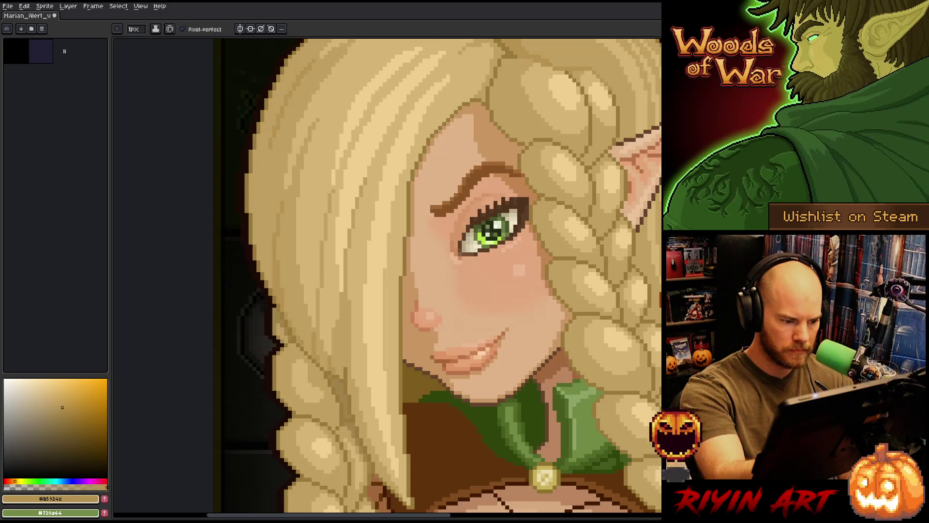
scroll(435, 276, "down", 2)
scroll(435, 276, "up", 2)
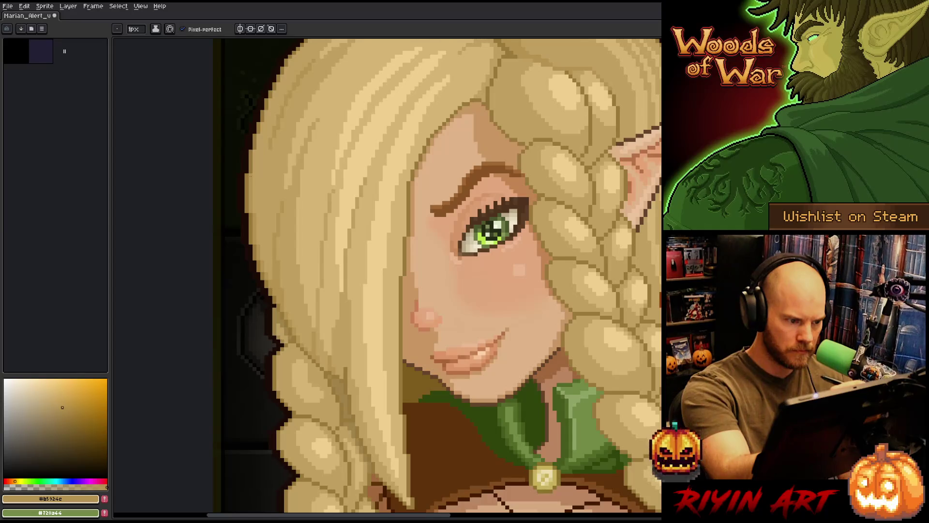
scroll(493, 233, "down", 2)
scroll(494, 232, "up", 2)
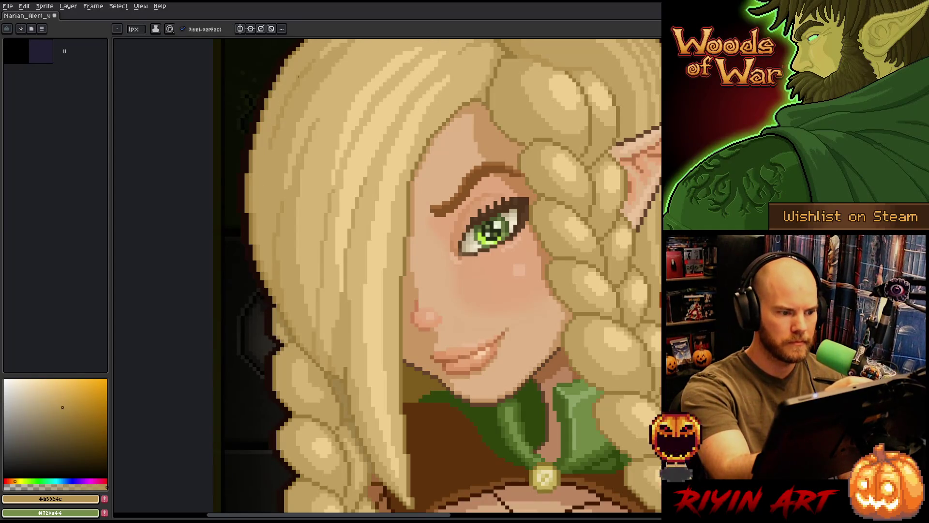
scroll(436, 276, "down", 2)
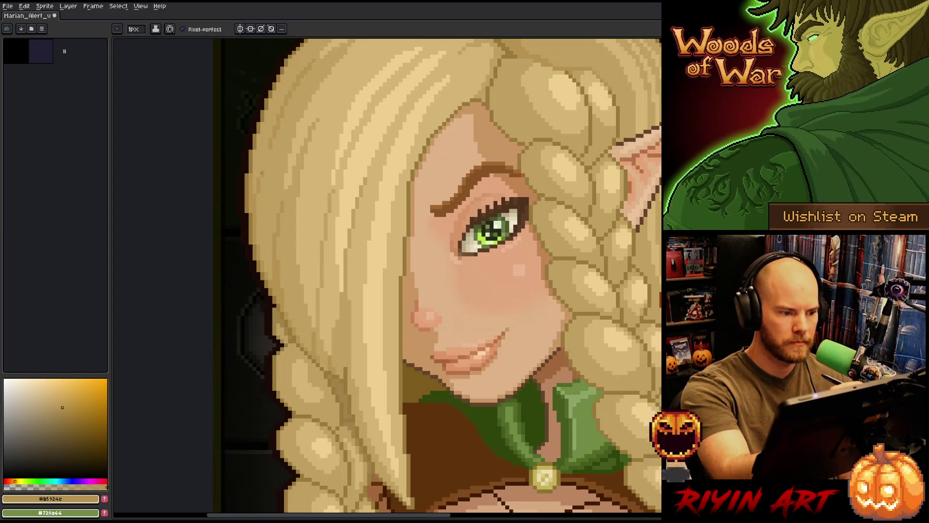
scroll(436, 276, "up", 2)
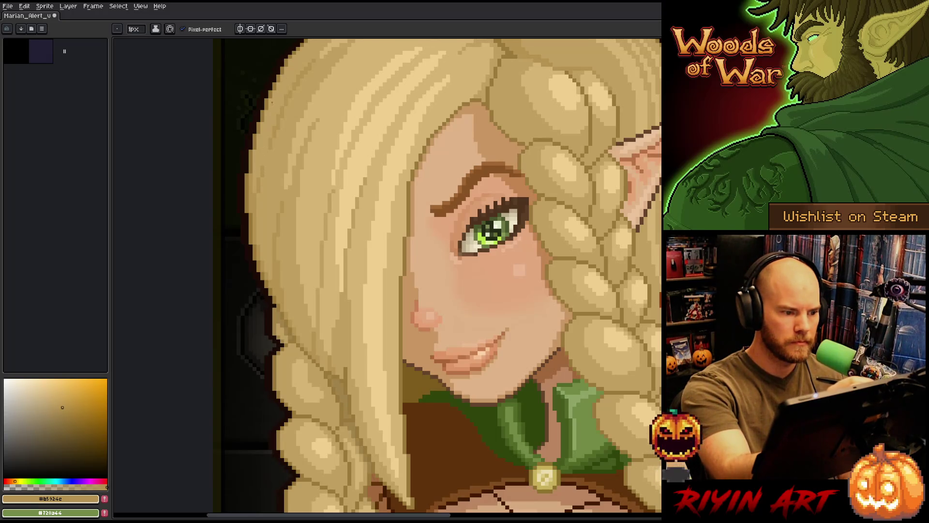
scroll(349, 208, "down", 2)
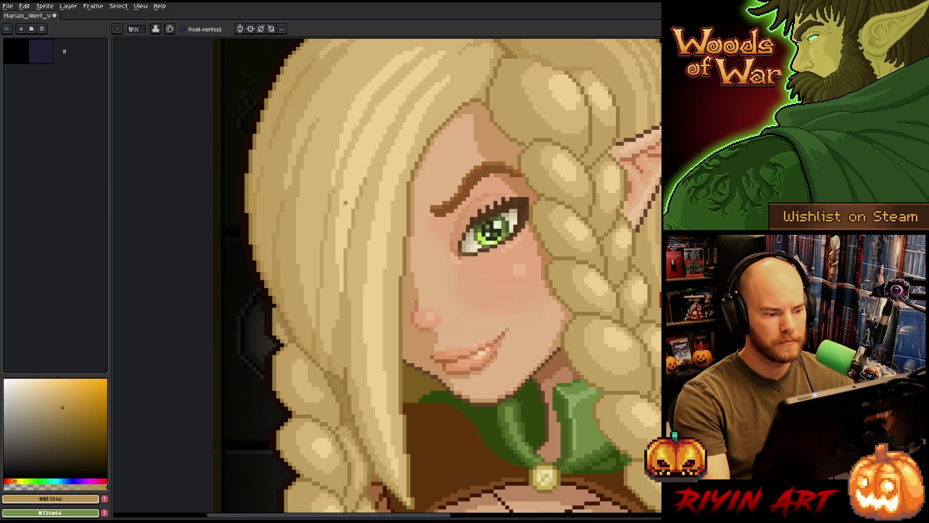
scroll(349, 209, "up", 2)
scroll(319, 465, "down", 2)
scroll(320, 465, "up", 3)
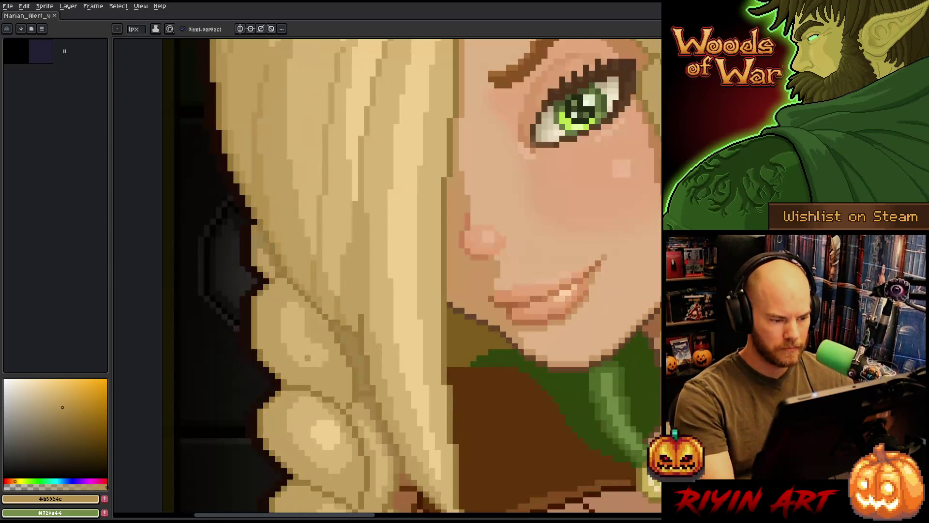
Bucket-fill a small hair patch lighter and darken pixels along the lock's outline.
key("g")
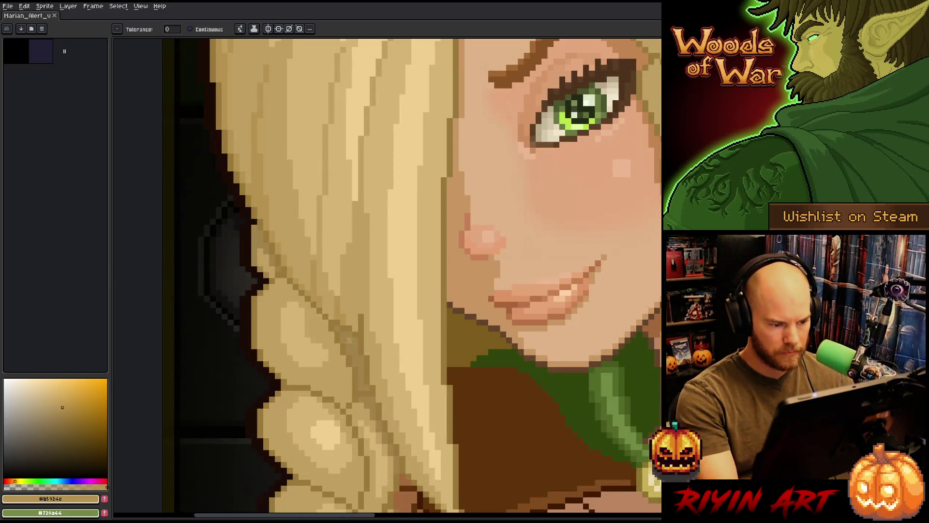
left_click(356, 363)
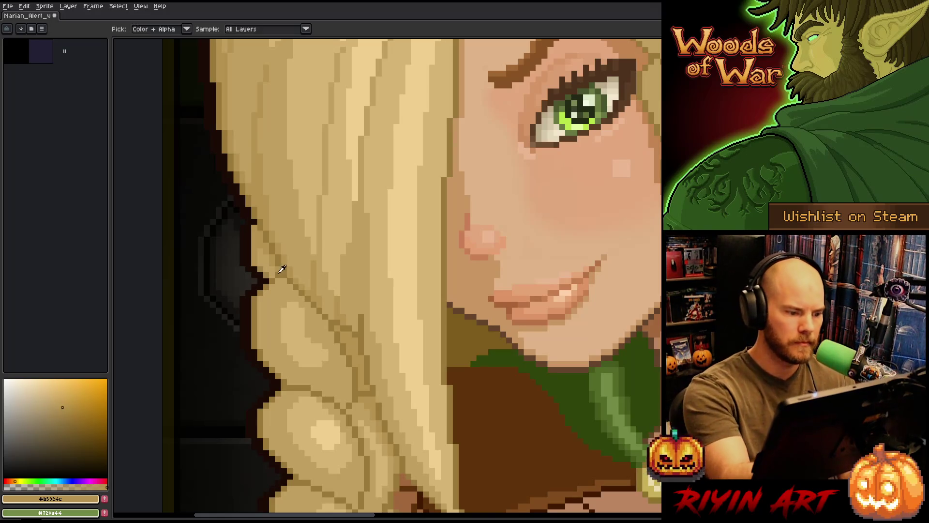
key("b")
left_click_drag(254, 261, 254, 220)
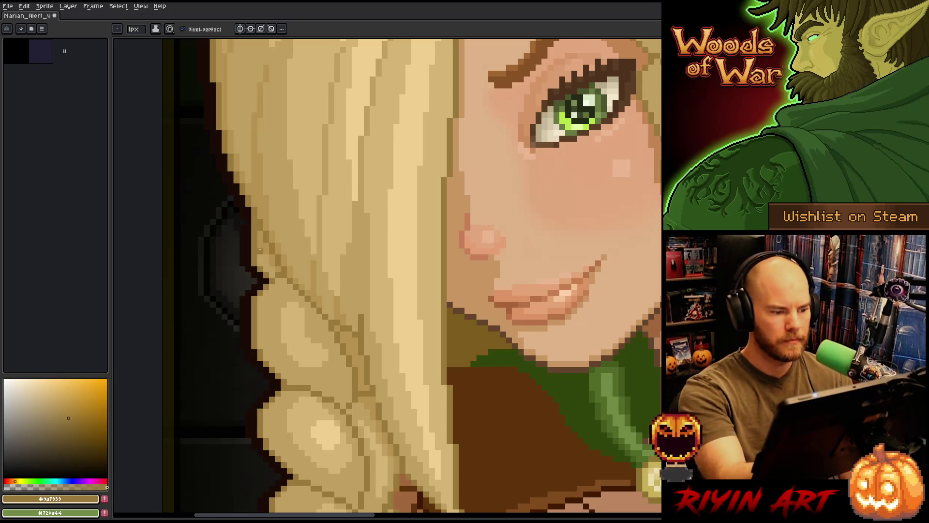
key("e")
key("b")
left_click(249, 280, "alt")
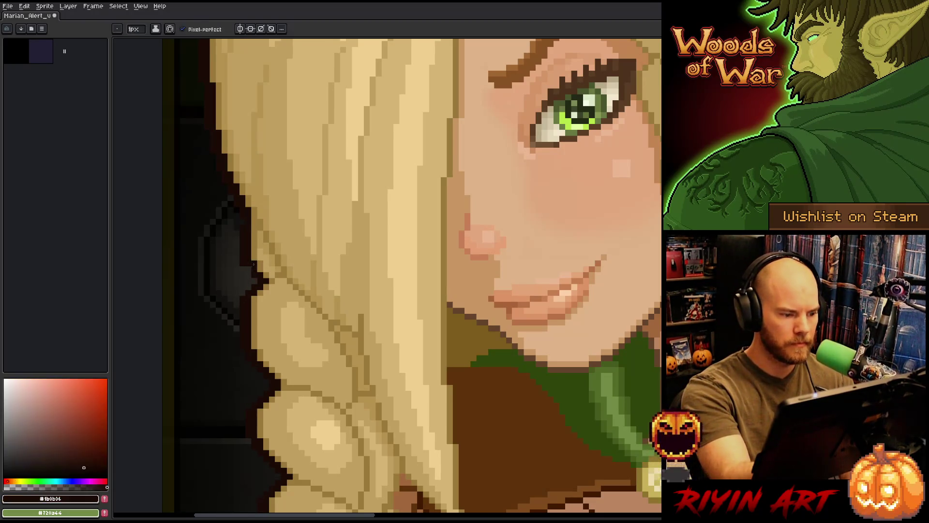
scroll(282, 226, "down", 3)
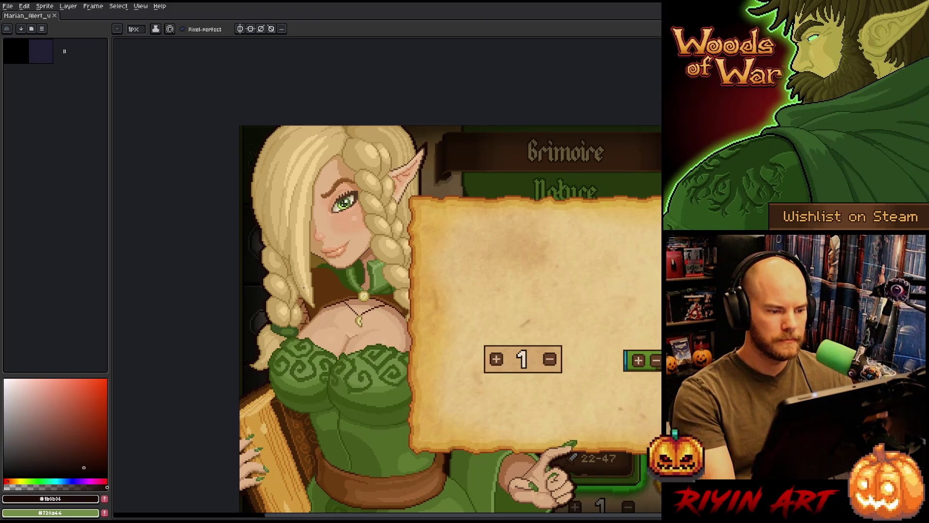
left_click_drag(436, 326, 382, 309)
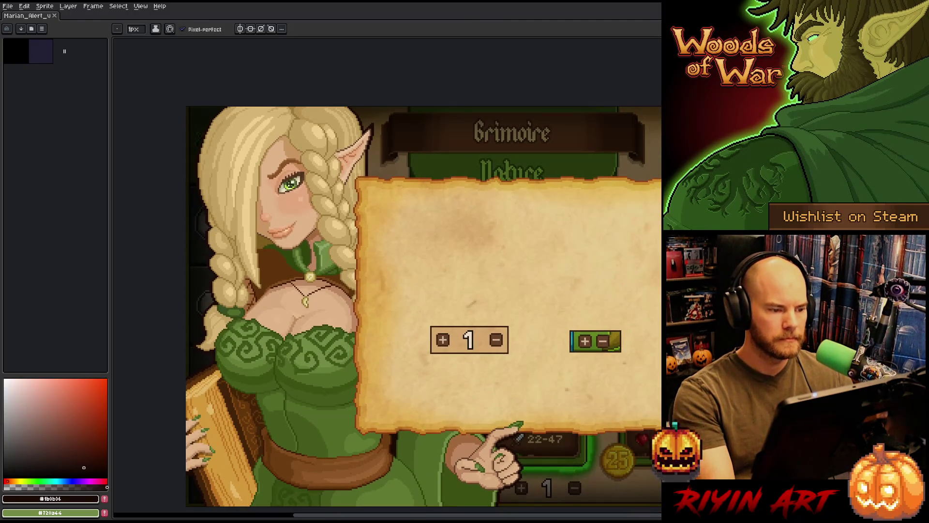
scroll(300, 174, "up", 4)
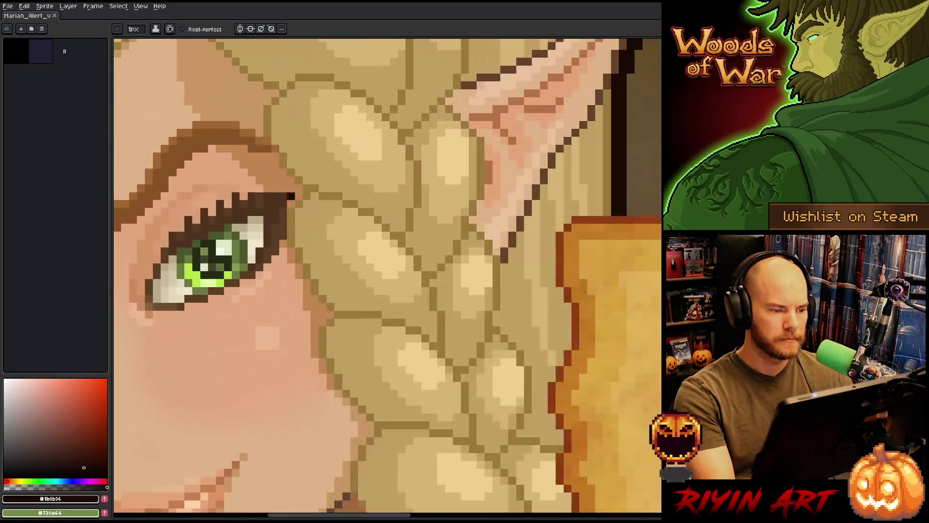
scroll(300, 175, "up", 1)
key("alt")
left_click(226, 140, "alt")
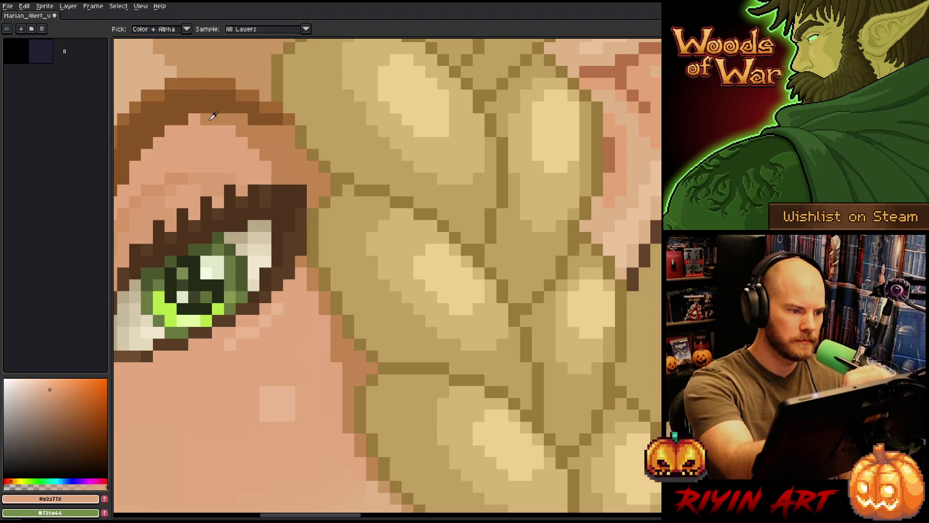
left_click(244, 107, "alt")
scroll(217, 134, "down", 4)
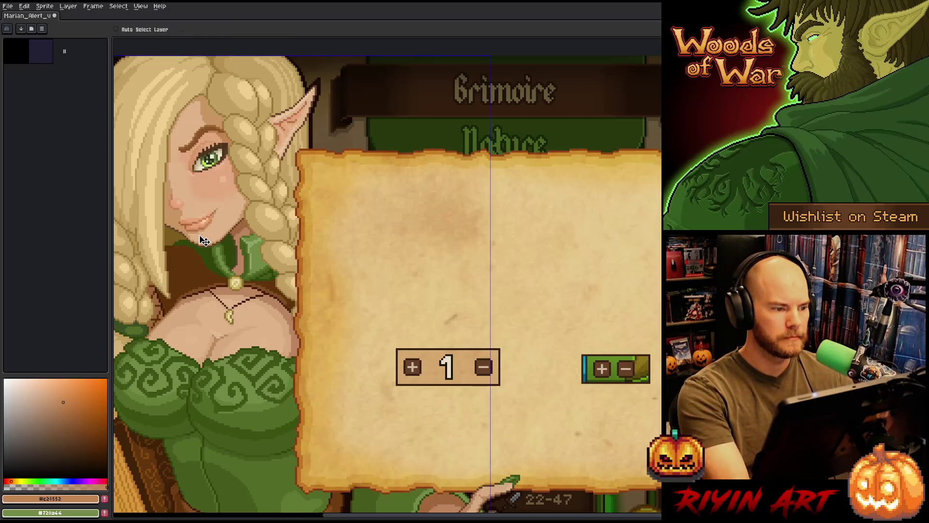
left_click_drag(180, 191, 285, 202)
scroll(285, 201, "up", 3)
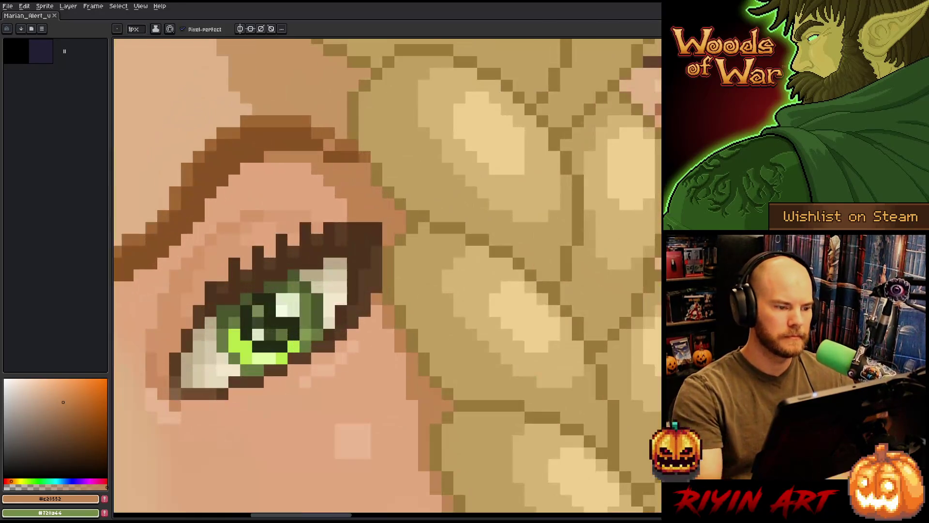
scroll(320, 160, "down", 3)
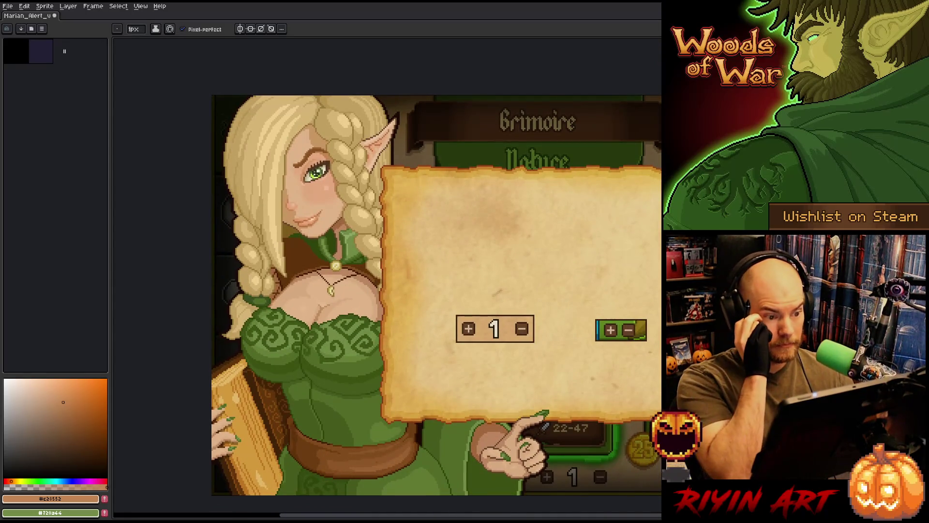
scroll(287, 140, "up", 3)
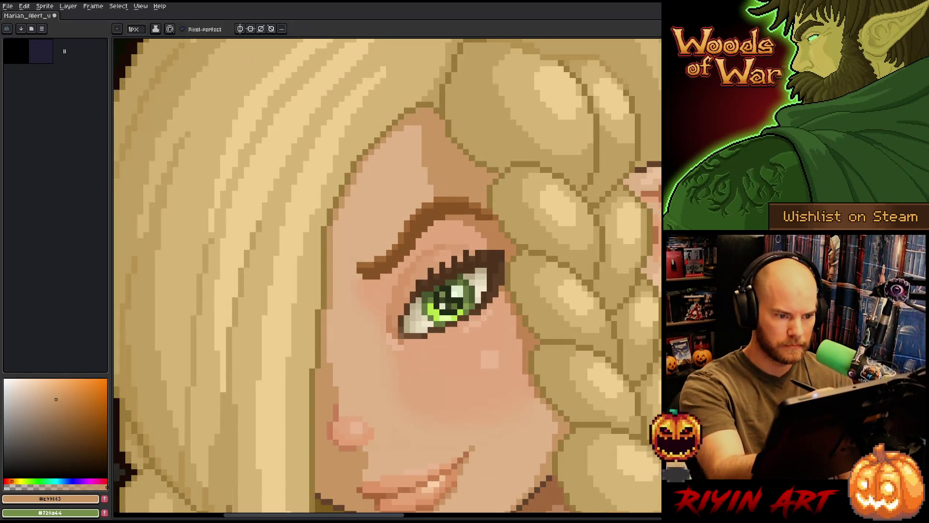
scroll(455, 132, "down", 3)
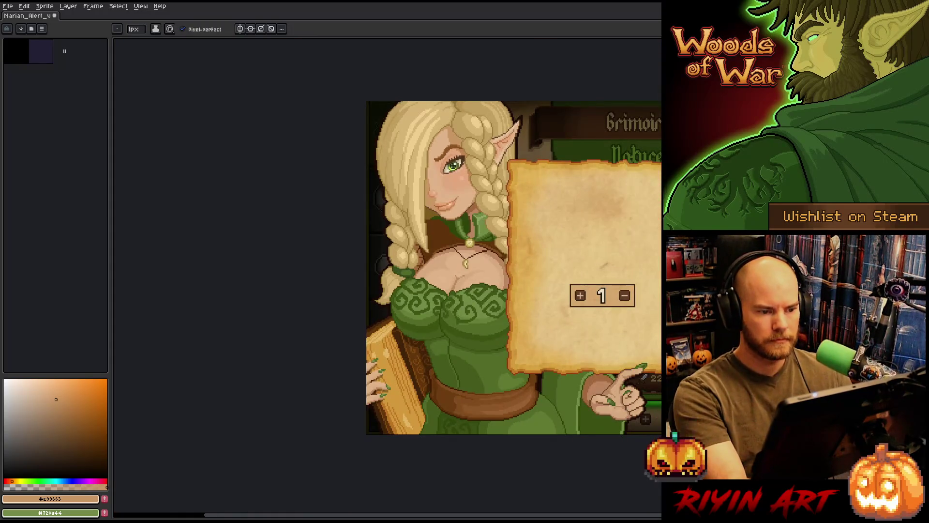
left_click_drag(464, 291, 373, 291)
scroll(374, 192, "up", 3)
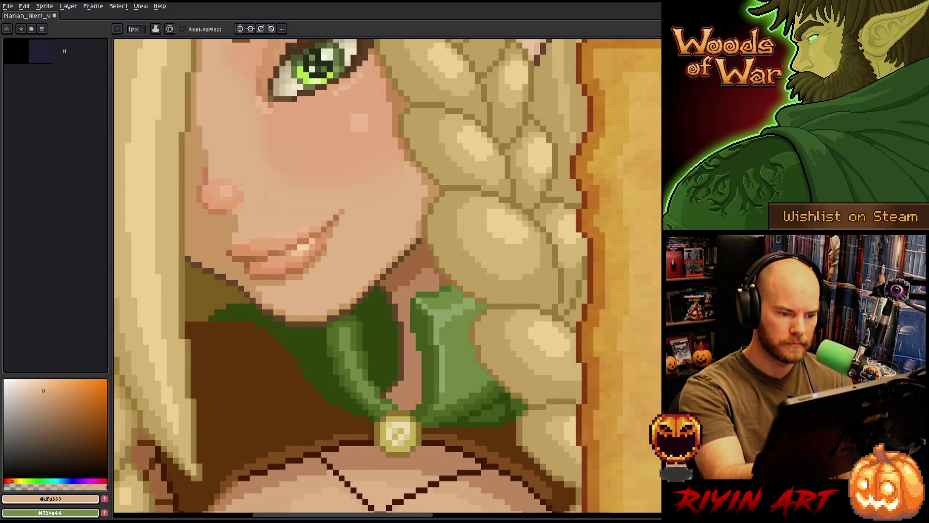
scroll(483, 178, "down", 1)
scroll(484, 177, "down", 2)
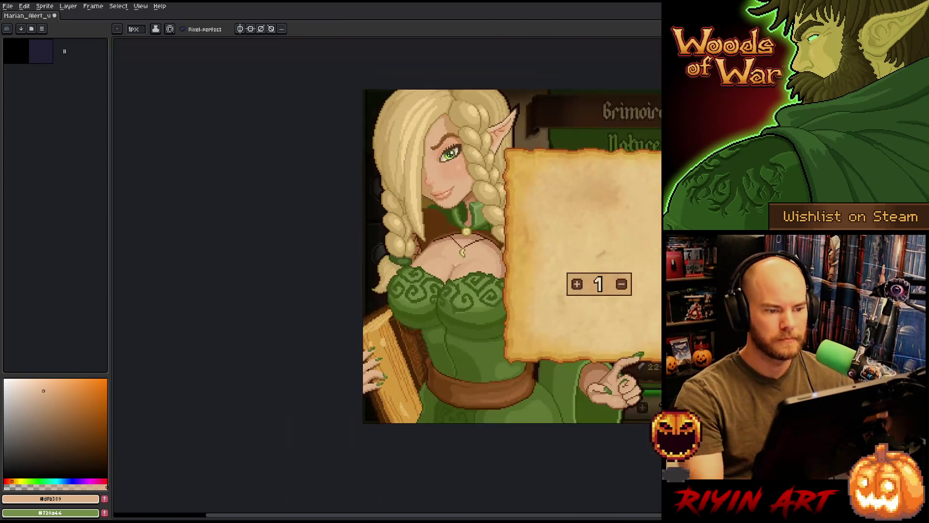
scroll(481, 178, "up", 3)
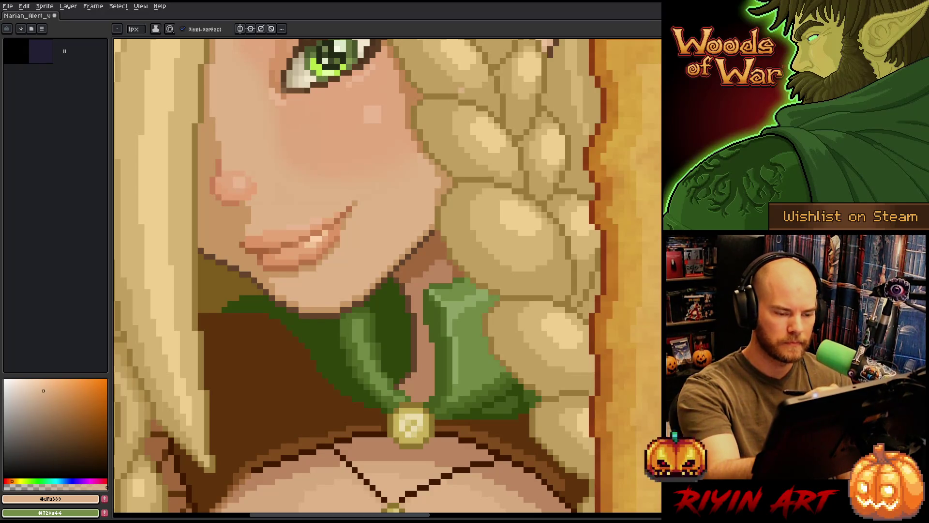
scroll(450, 203, "down", 2)
scroll(443, 174, "up", 2)
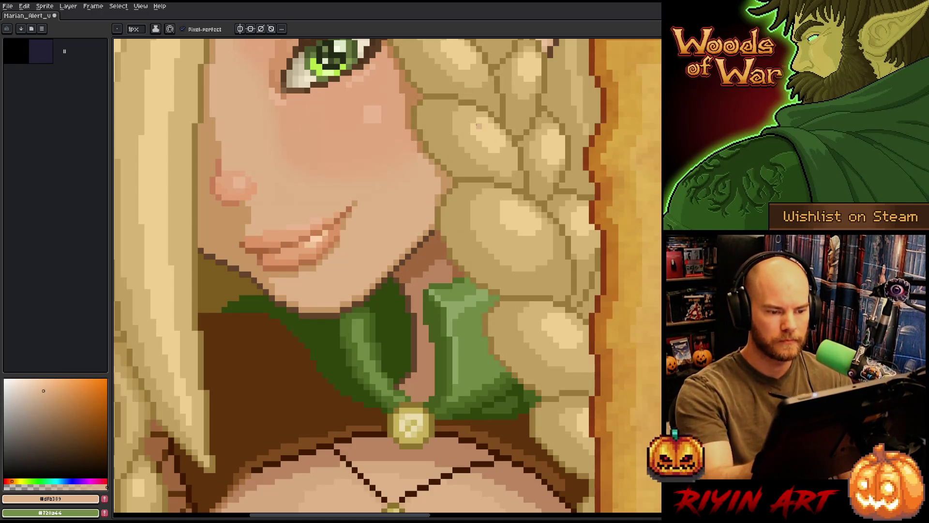
scroll(450, 218, "down", 1)
scroll(451, 218, "down", 1)
scroll(450, 218, "up", 1)
scroll(451, 219, "up", 1)
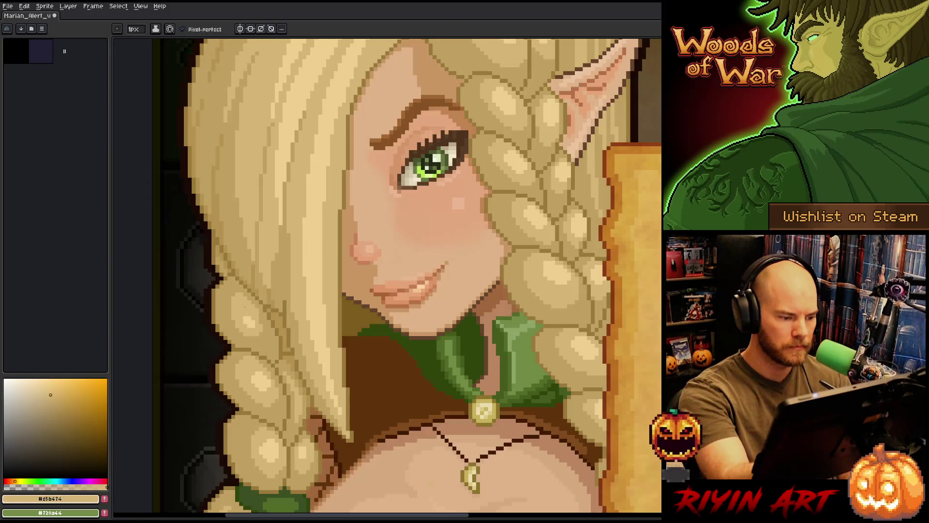
scroll(234, 286, "down", 2)
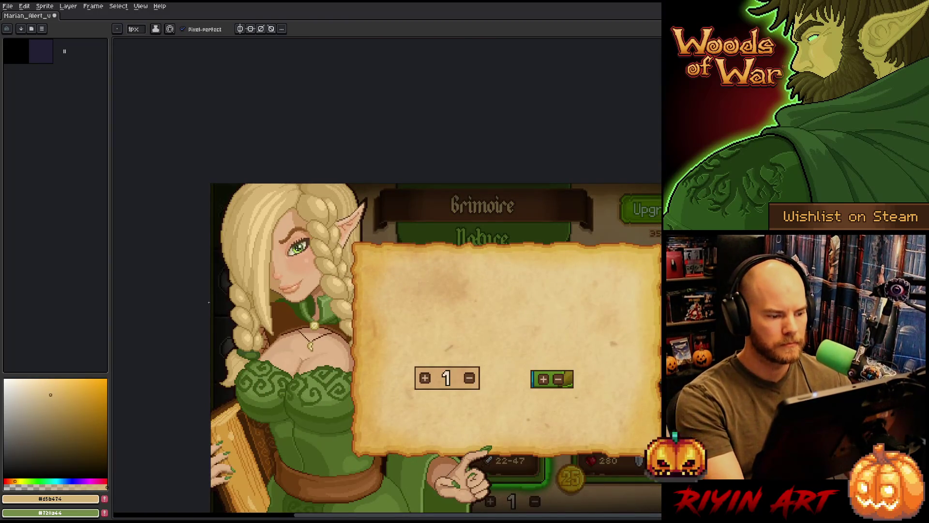
scroll(209, 302, "up", 2)
Return to the Pencil and make a darker gold-brown the drawing colour.
key("g")
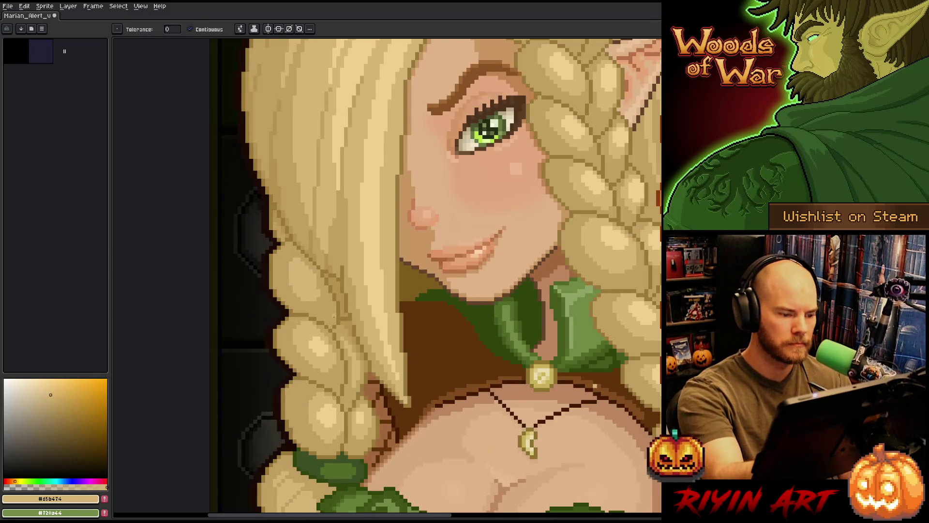
key("alt")
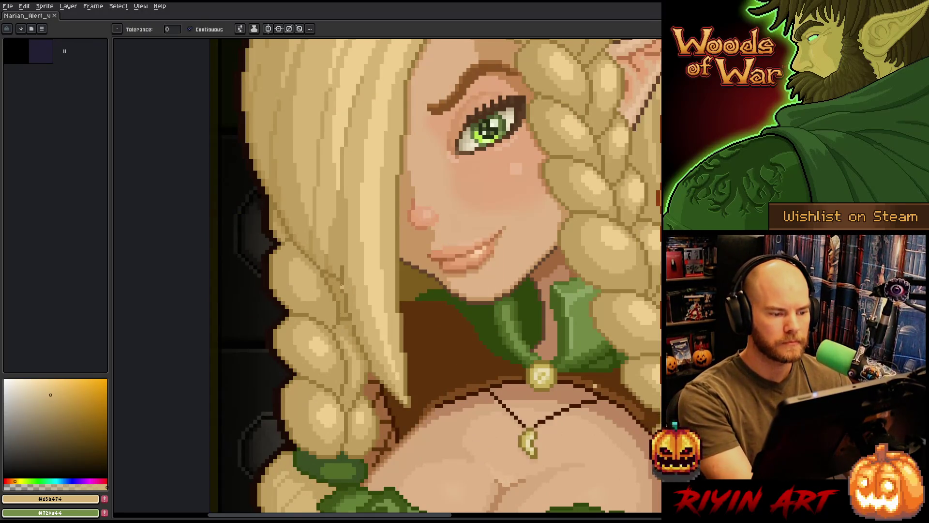
key("b")
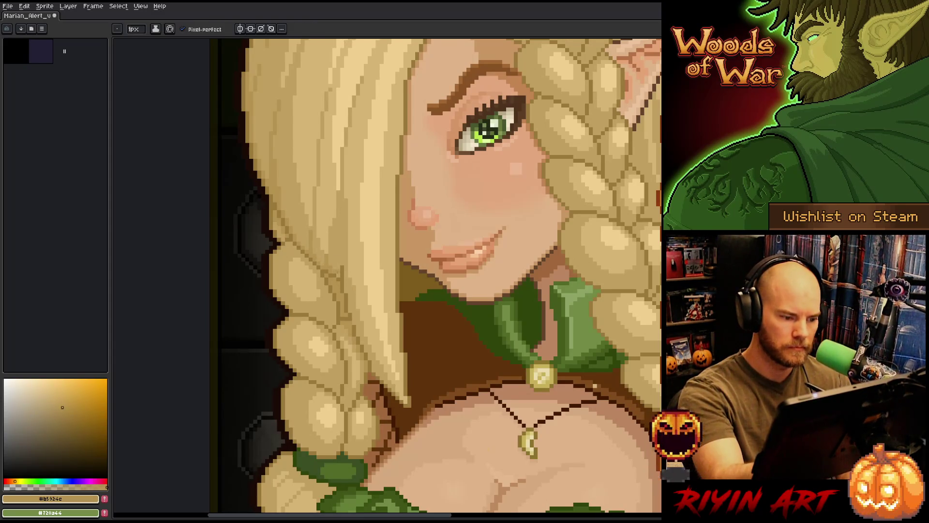
left_click(69, 417)
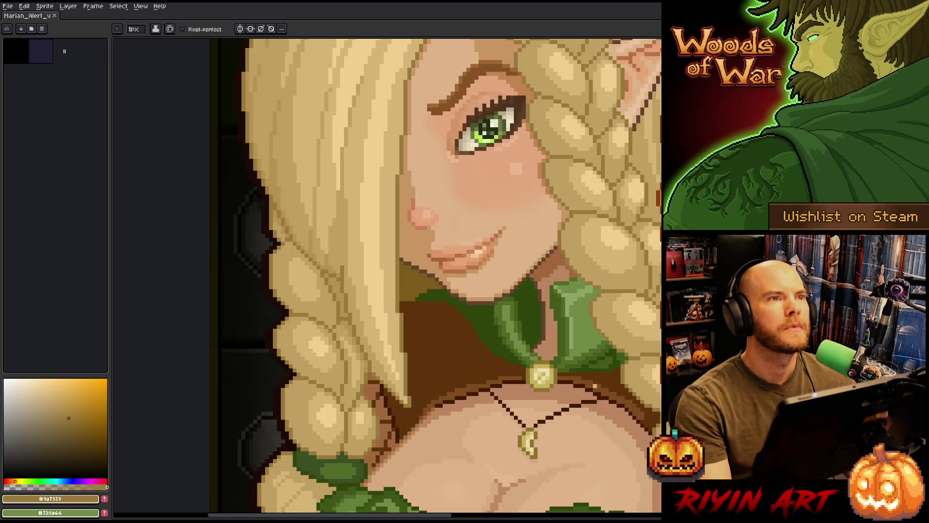
scroll(369, 318, "down", 4)
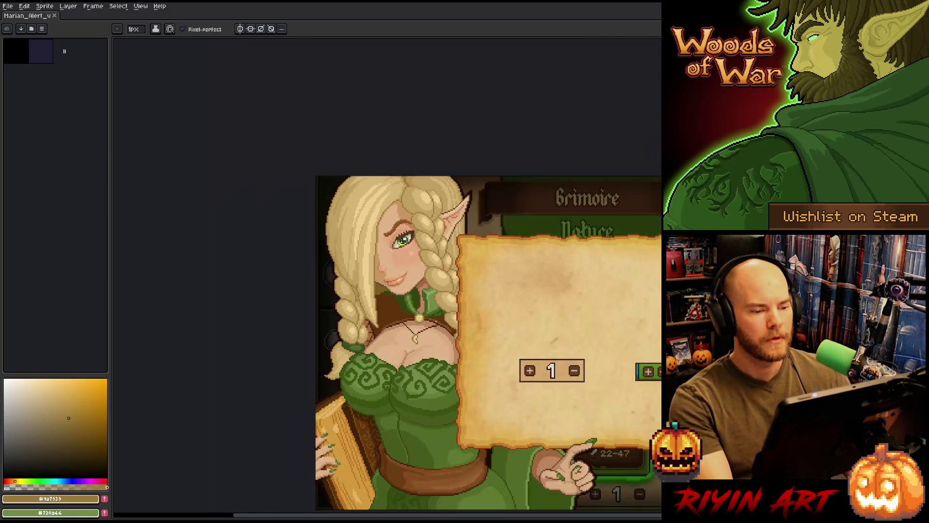
Recentre the whole sprite and eyedrop a light tan from the elf's face area.
left_click_drag(370, 319, 247, 258)
right_click(448, 238)
key("Escape")
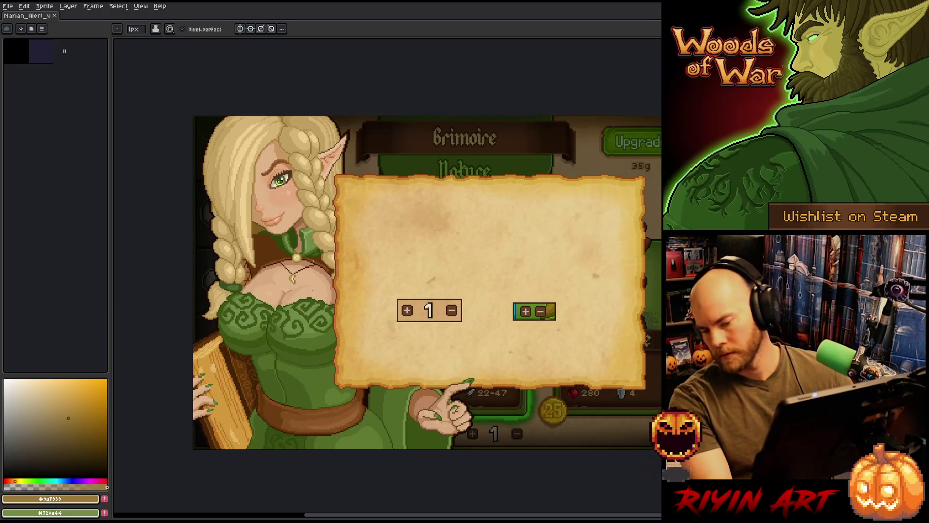
scroll(426, 255, "up", 1)
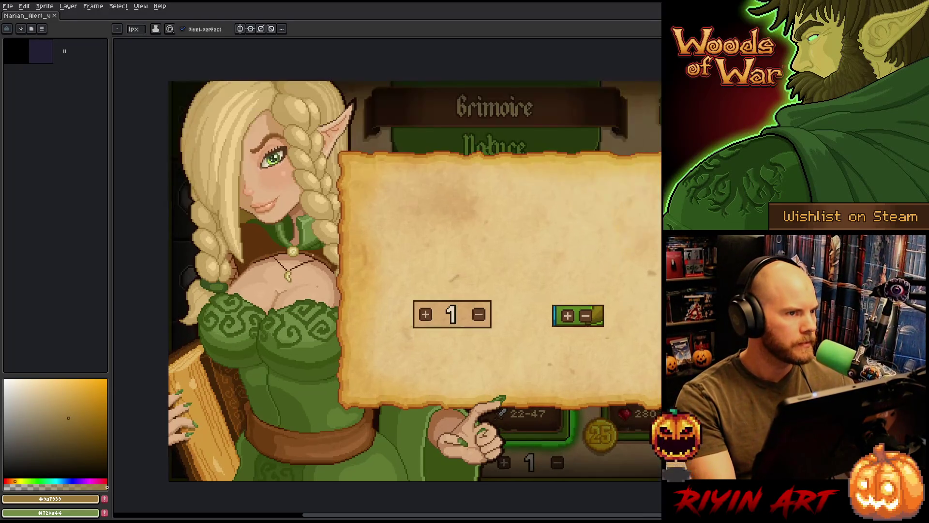
left_click_drag(426, 255, 352, 251)
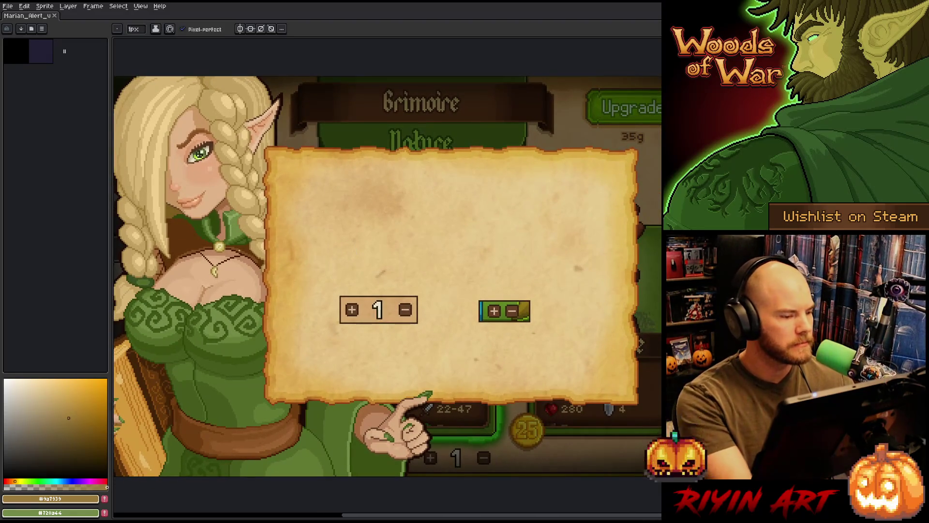
scroll(342, 228, "down", 1)
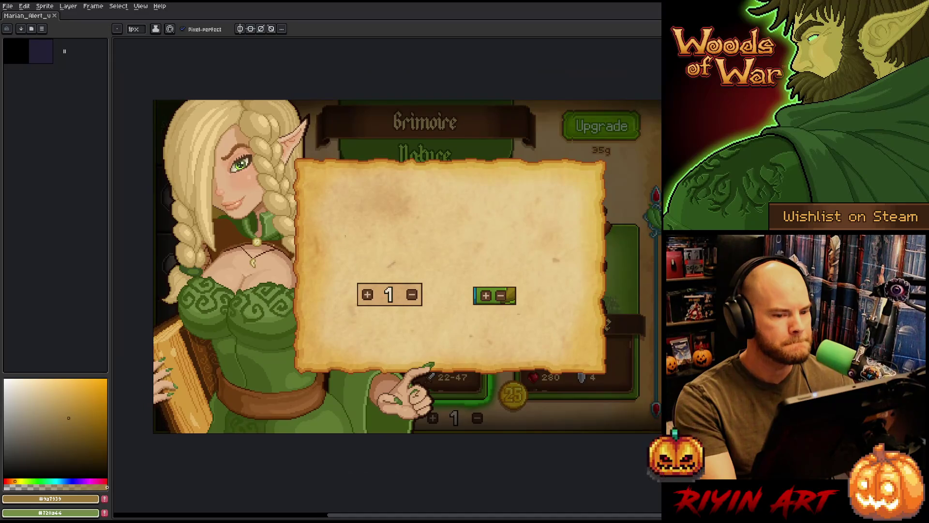
scroll(346, 236, "up", 1)
left_click_drag(343, 265, 359, 270)
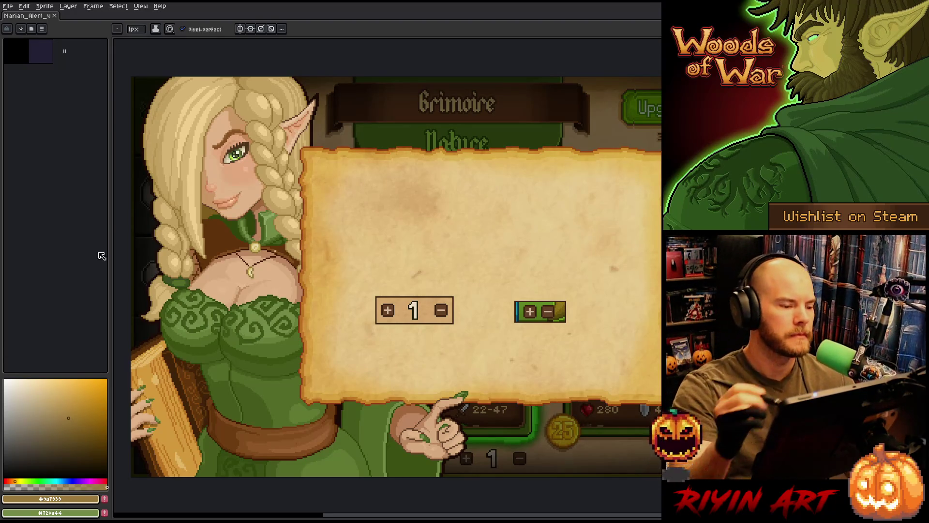
scroll(139, 189, "up", 3)
left_click(319, 212, "alt")
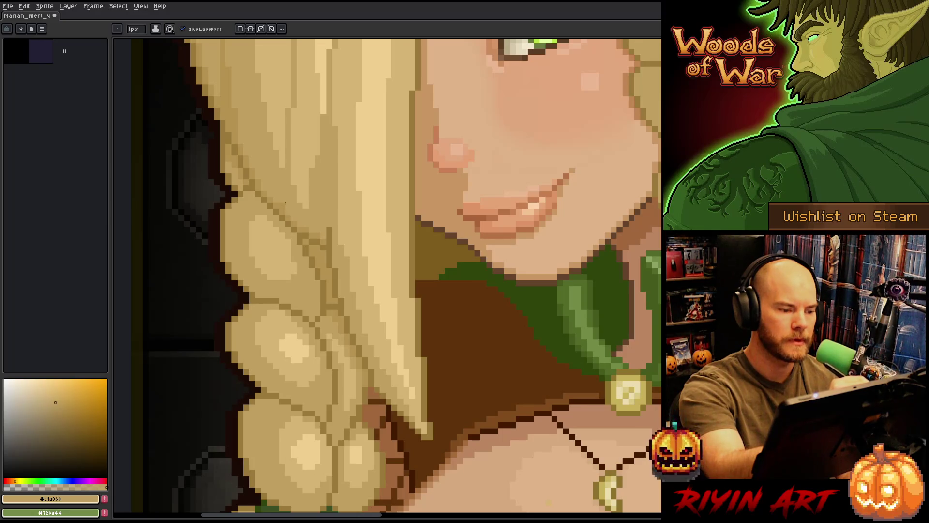
Sample the hair colour and draw a darker vertical line along the strand beside the face.
key("alt")
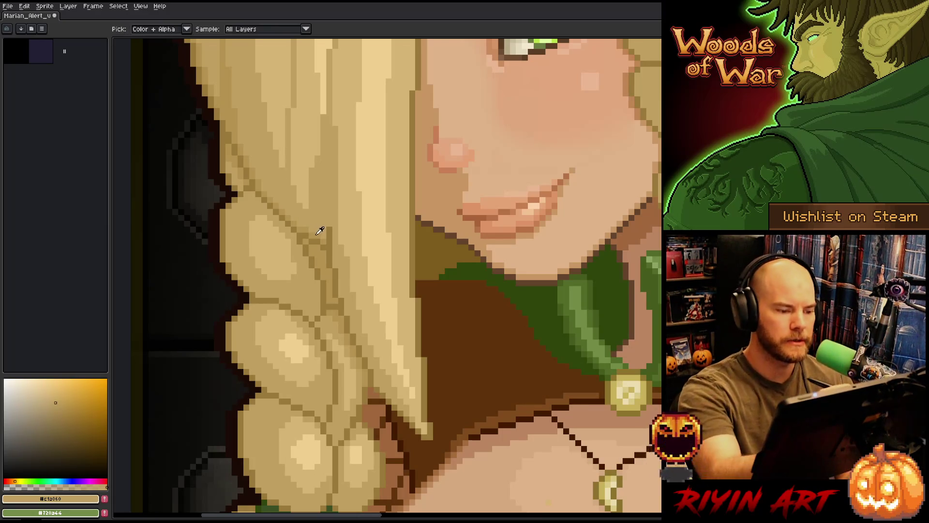
left_click(320, 229, "alt")
left_click_drag(323, 171, 324, 227)
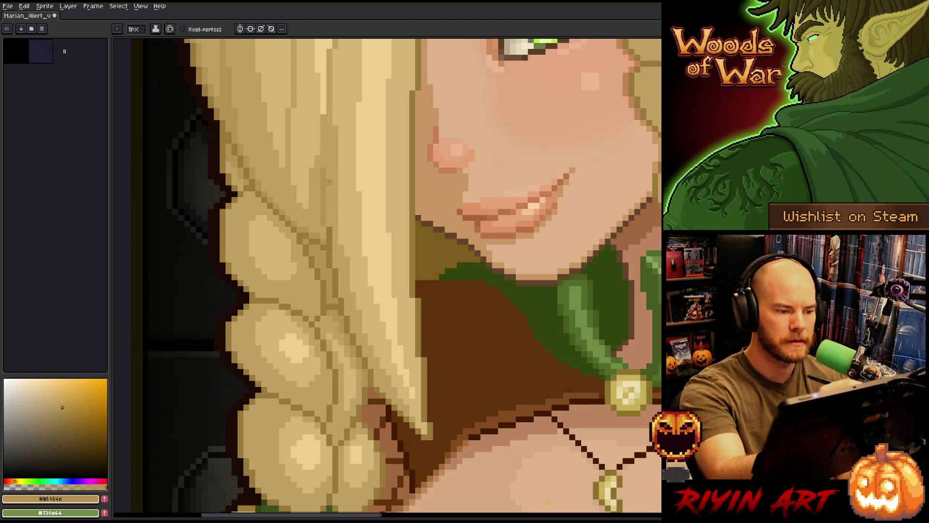
left_click_drag(324, 164, 324, 130)
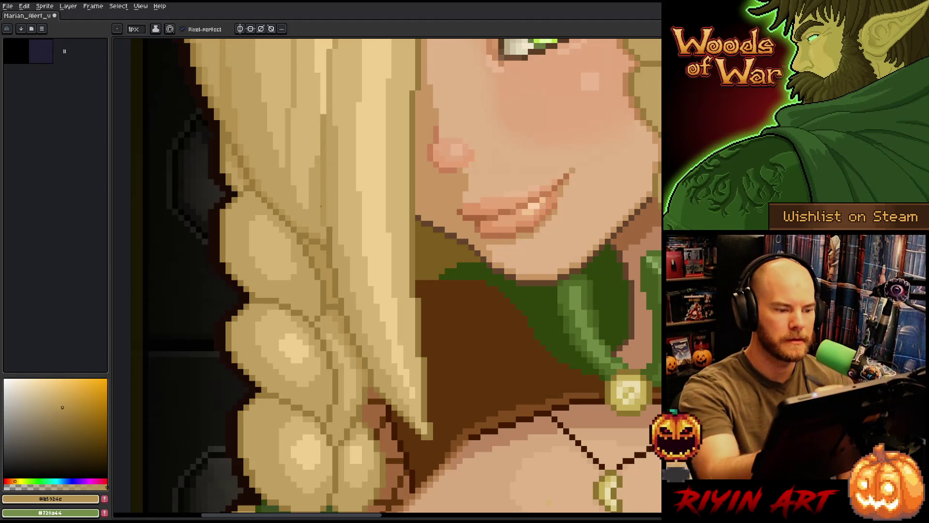
scroll(371, 254, "down", 2)
scroll(371, 254, "down", 2)
Save the sprite file and reframe the mockup in view.
key("ctrl+s")
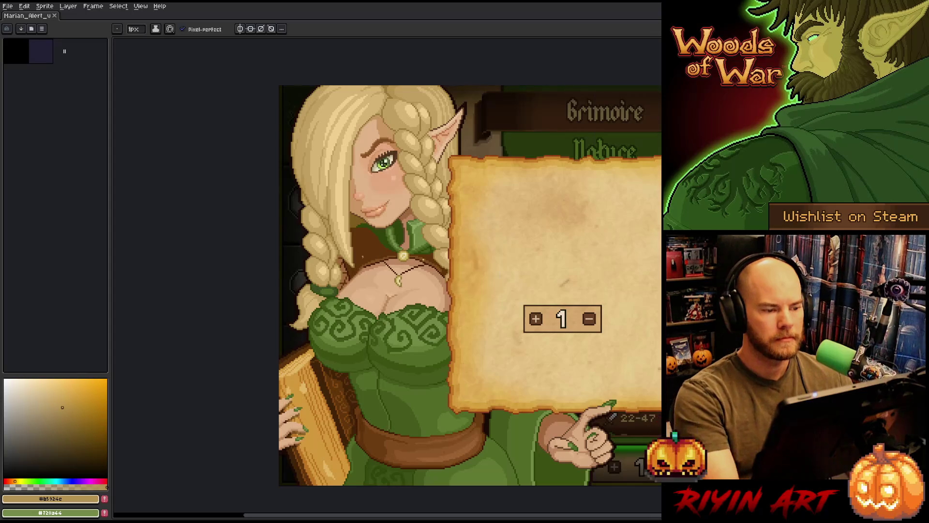
left_click_drag(367, 256, 302, 271)
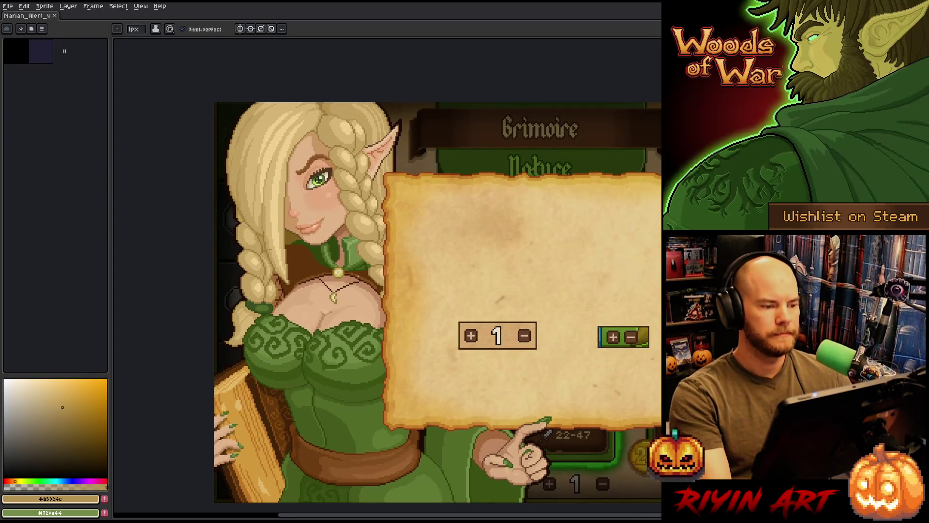
scroll(247, 225, "up", 3)
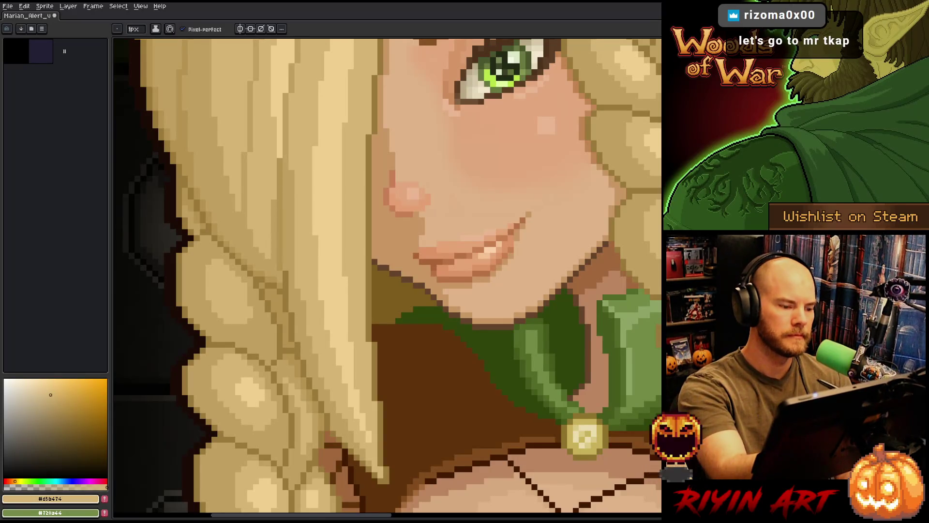
scroll(405, 248, "down", 3)
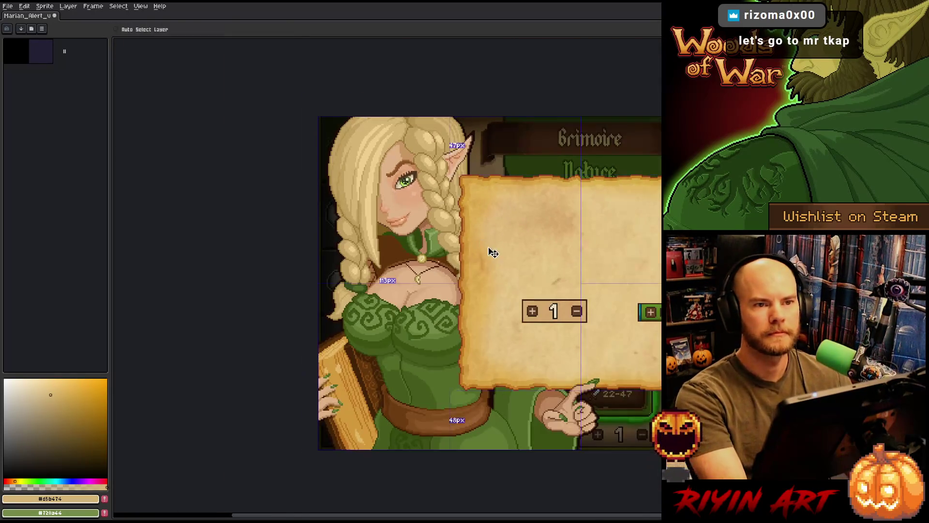
scroll(380, 220, "down", 1)
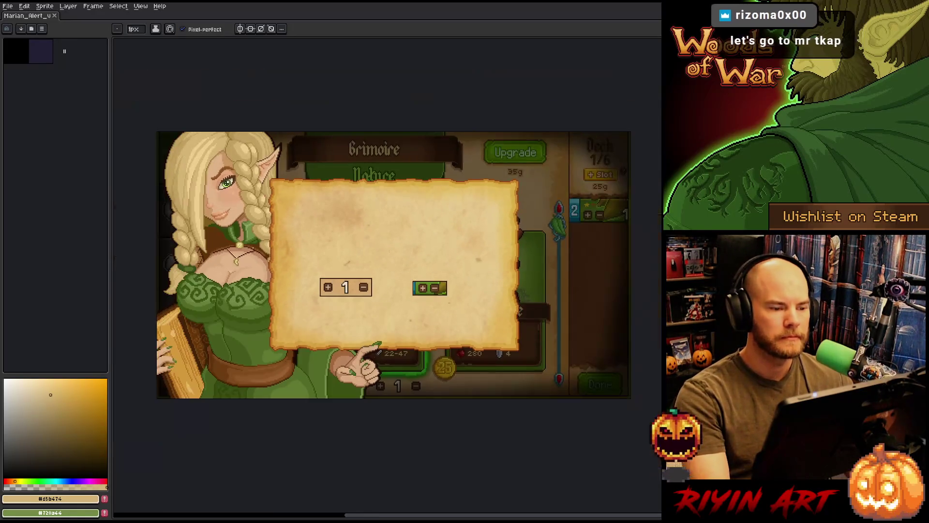
scroll(345, 234, "up", 1)
mouse_move(344, 233)
left_mouse_down()
mouse_move(373, 243)
mouse_move(399, 215)
left_mouse_up()
scroll(375, 245, "up", 1)
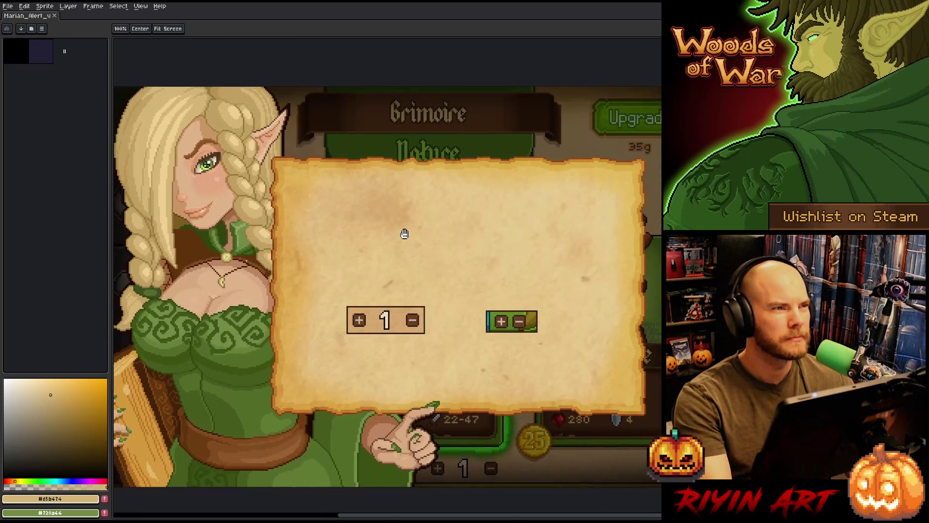